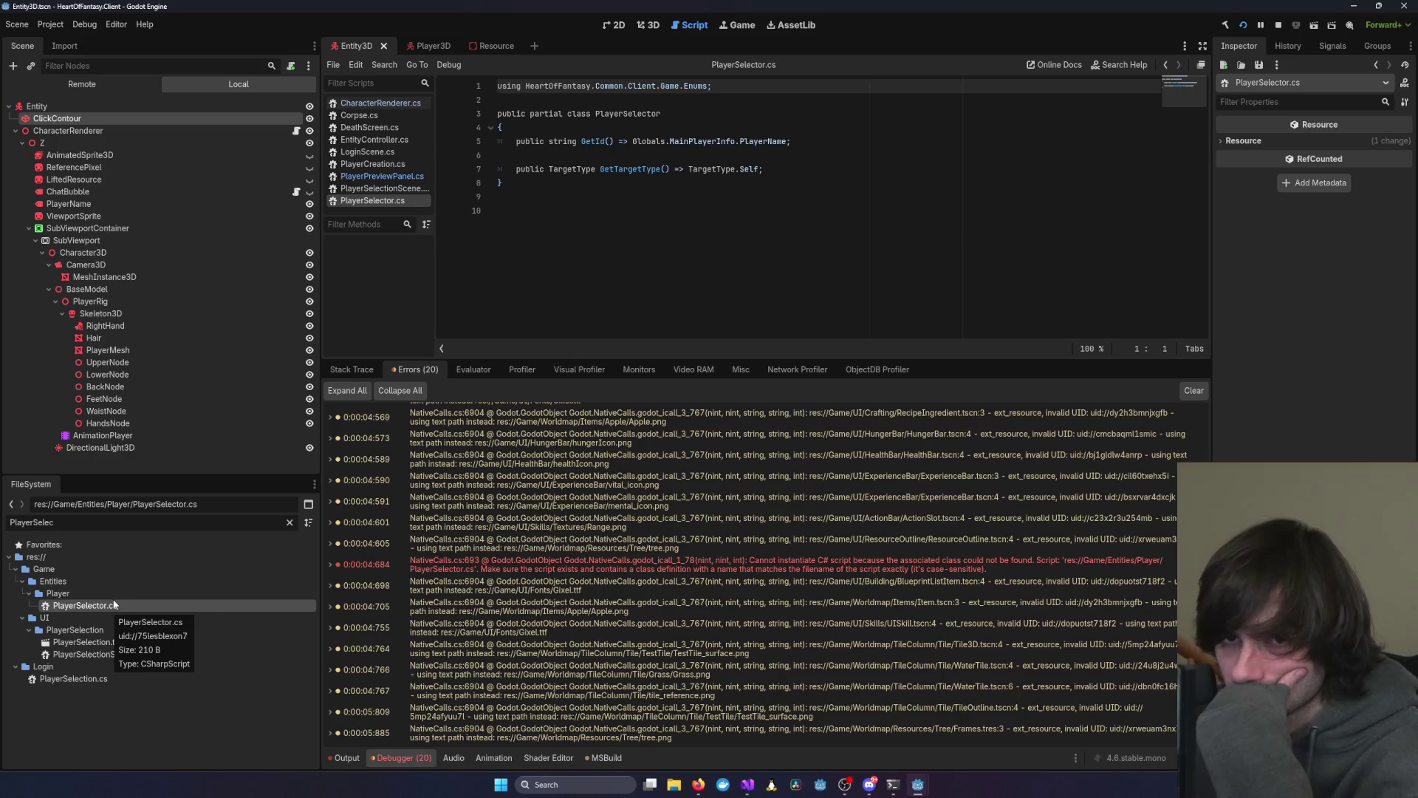
Select PlayerCollider in the Player3D scene, then start and stop a debug run from Visual Studio
{"action": "left_click", "coordinate": [424, 46]}
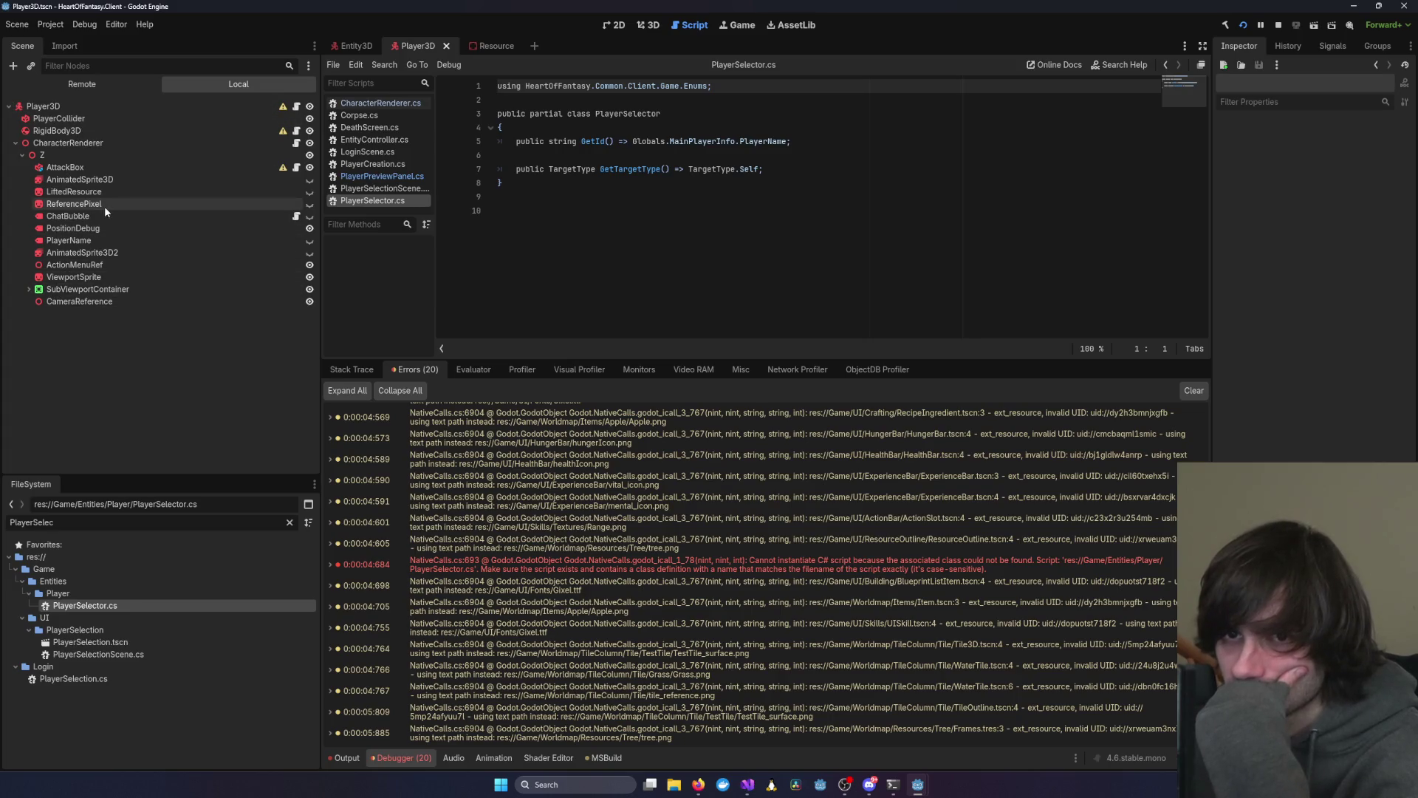
{"action": "left_click", "coordinate": [67, 120]}
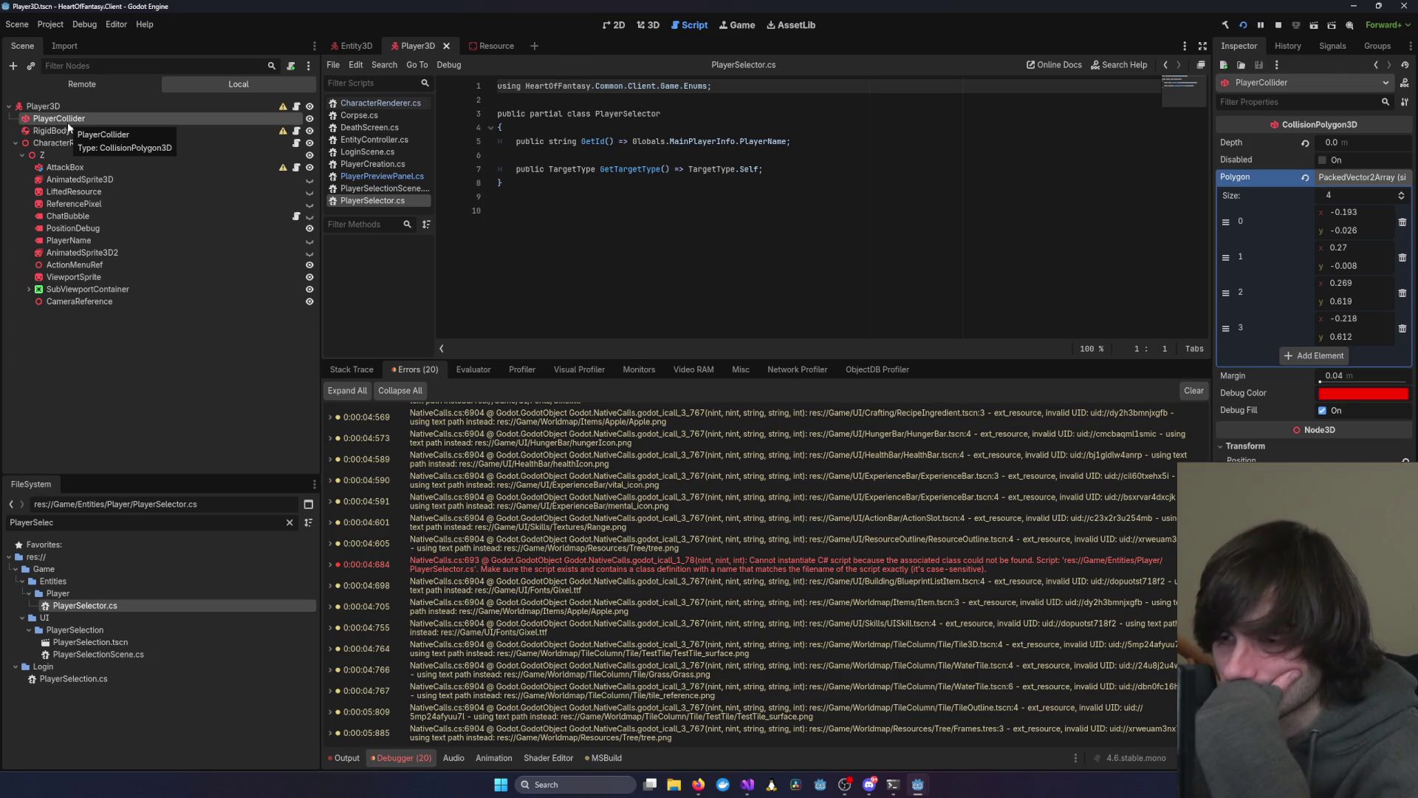
{"action": "left_click", "coordinate": [748, 784]}
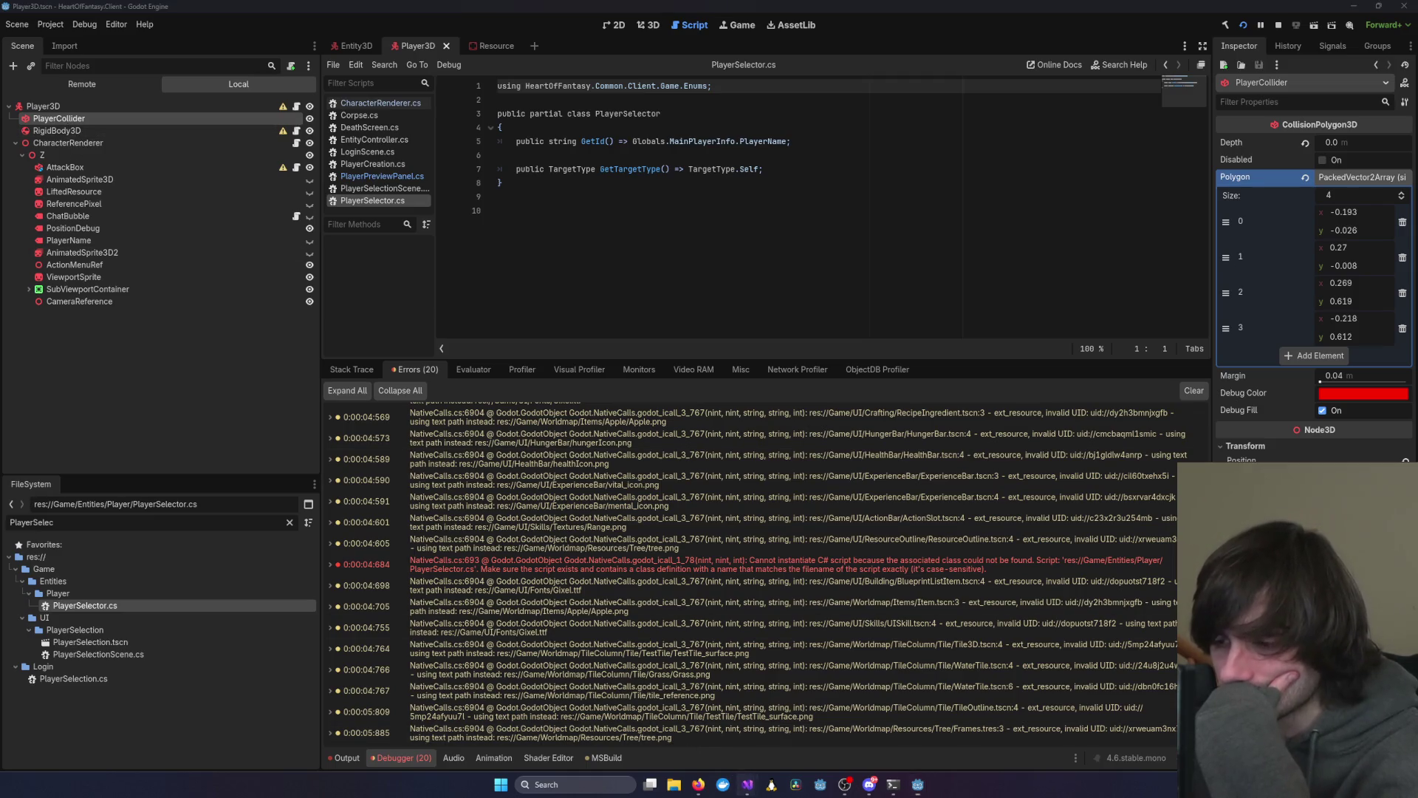
{"action": "mouse_move", "coordinate": [1076, 716]}
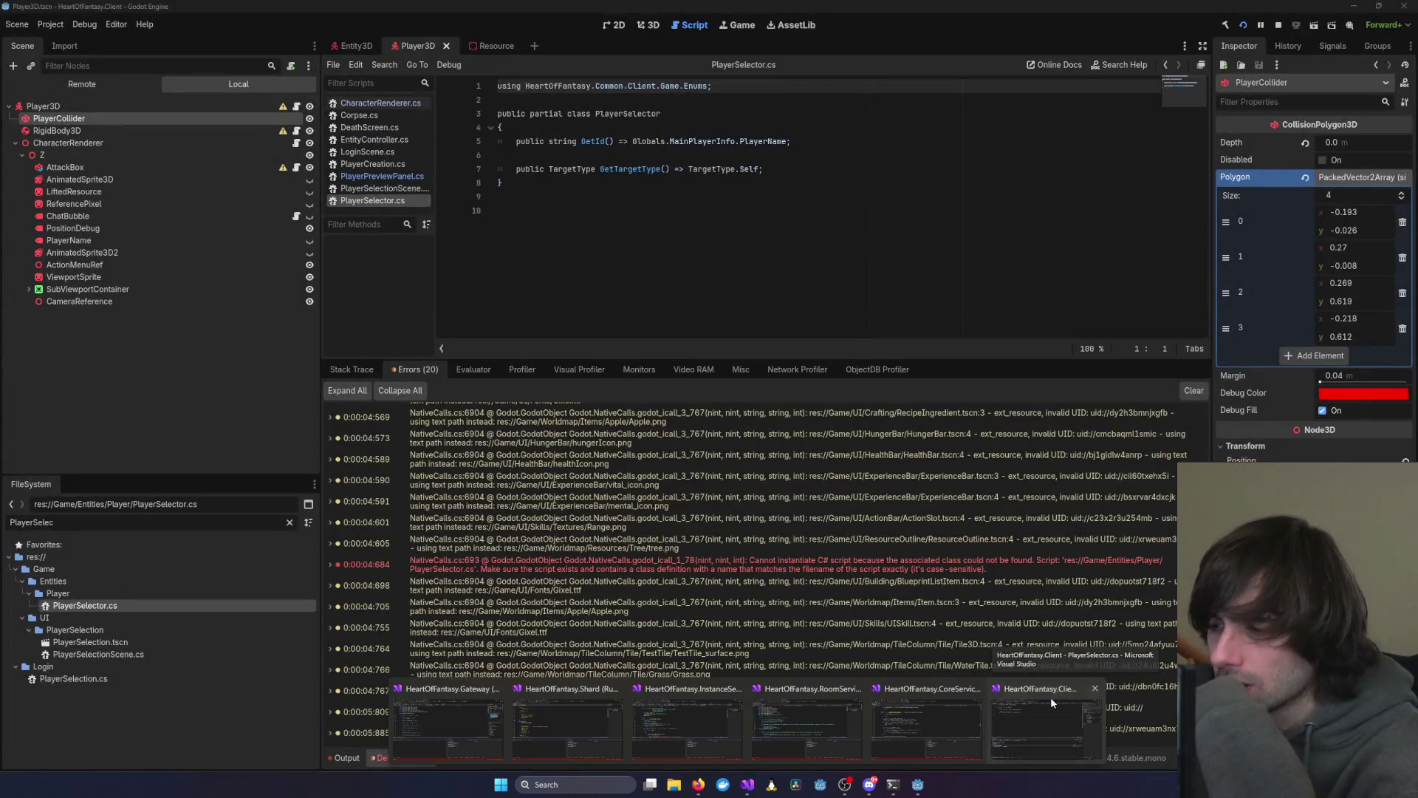
{"action": "left_click", "coordinate": [1050, 702]}
{"action": "key", "text": "F5"}
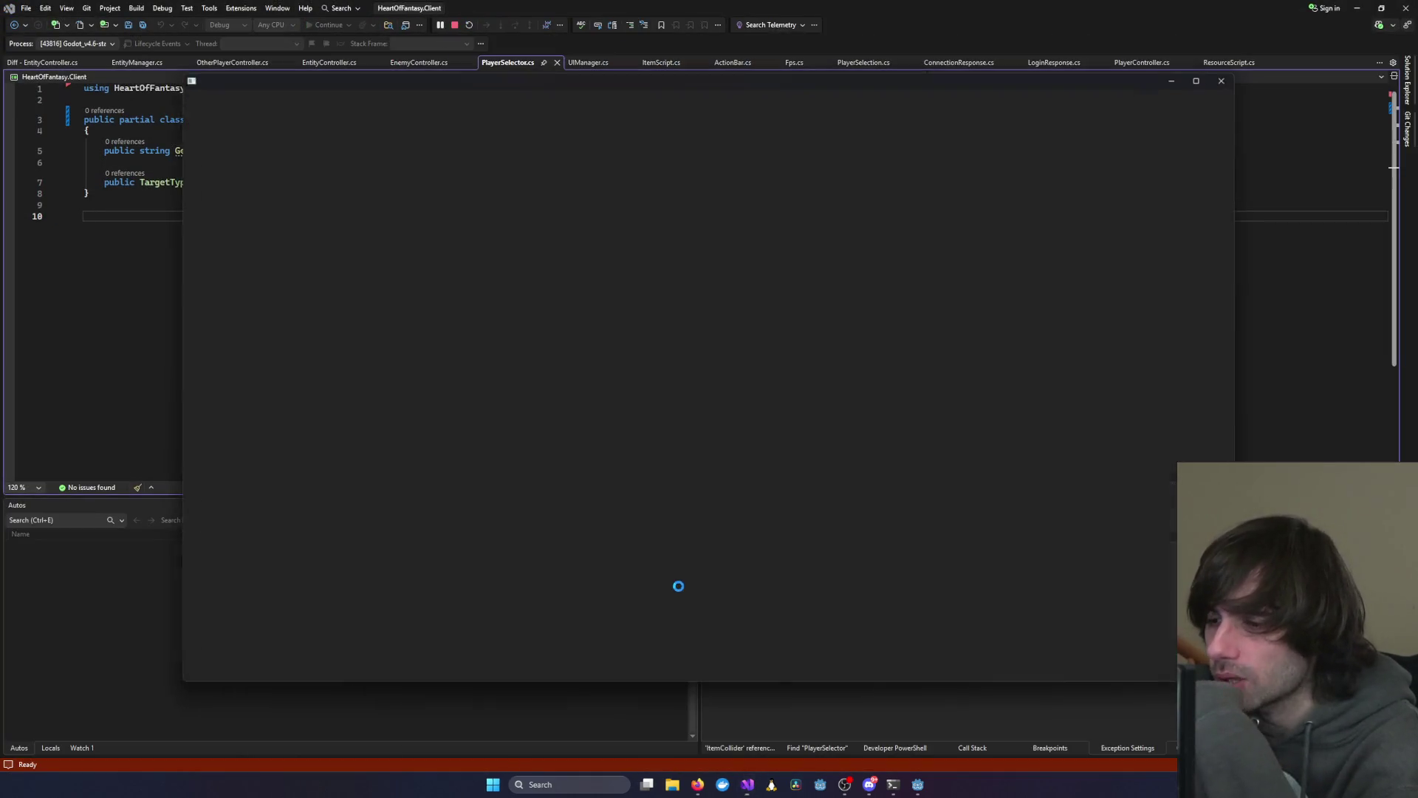
{"action": "left_click", "coordinate": [1228, 78]}
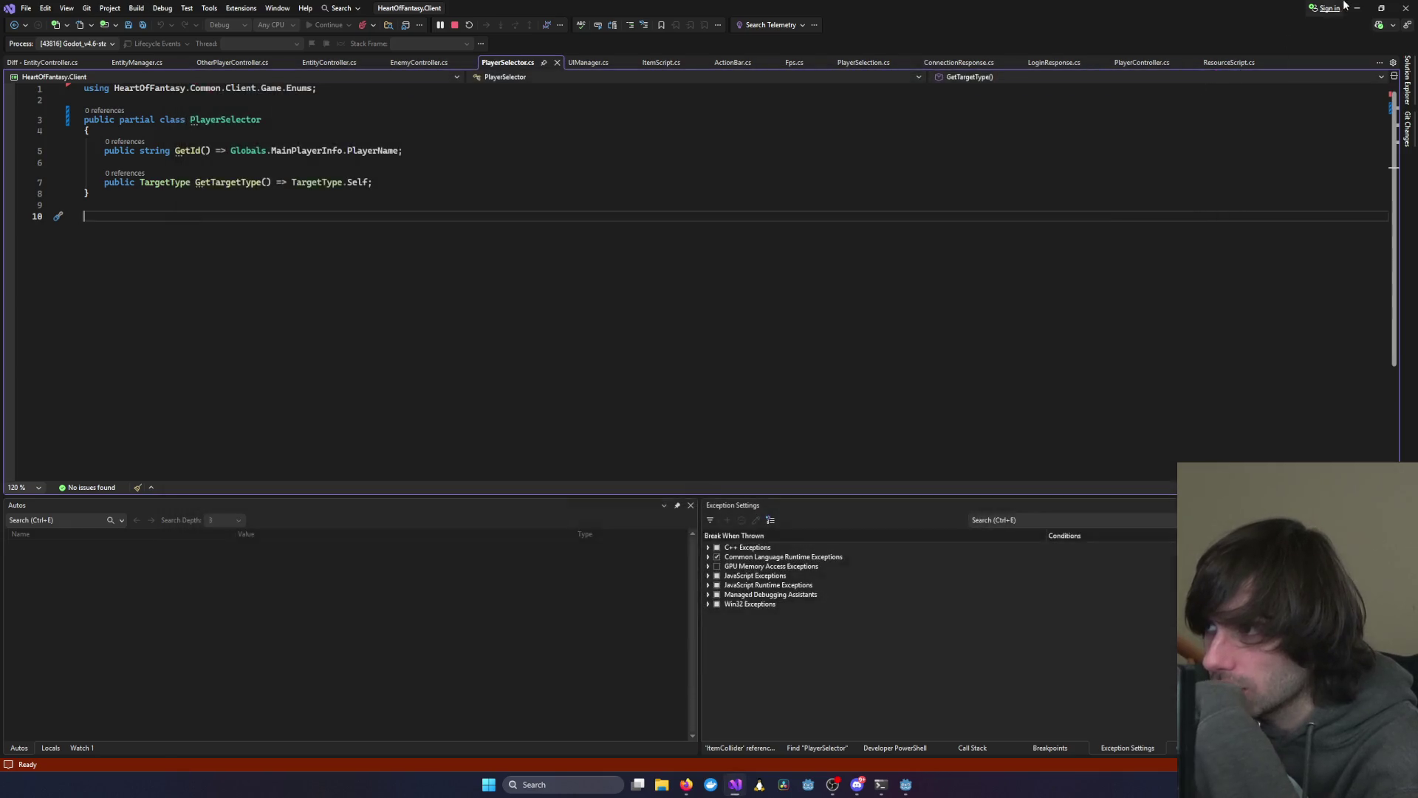
{"action": "left_click", "coordinate": [1357, 8]}
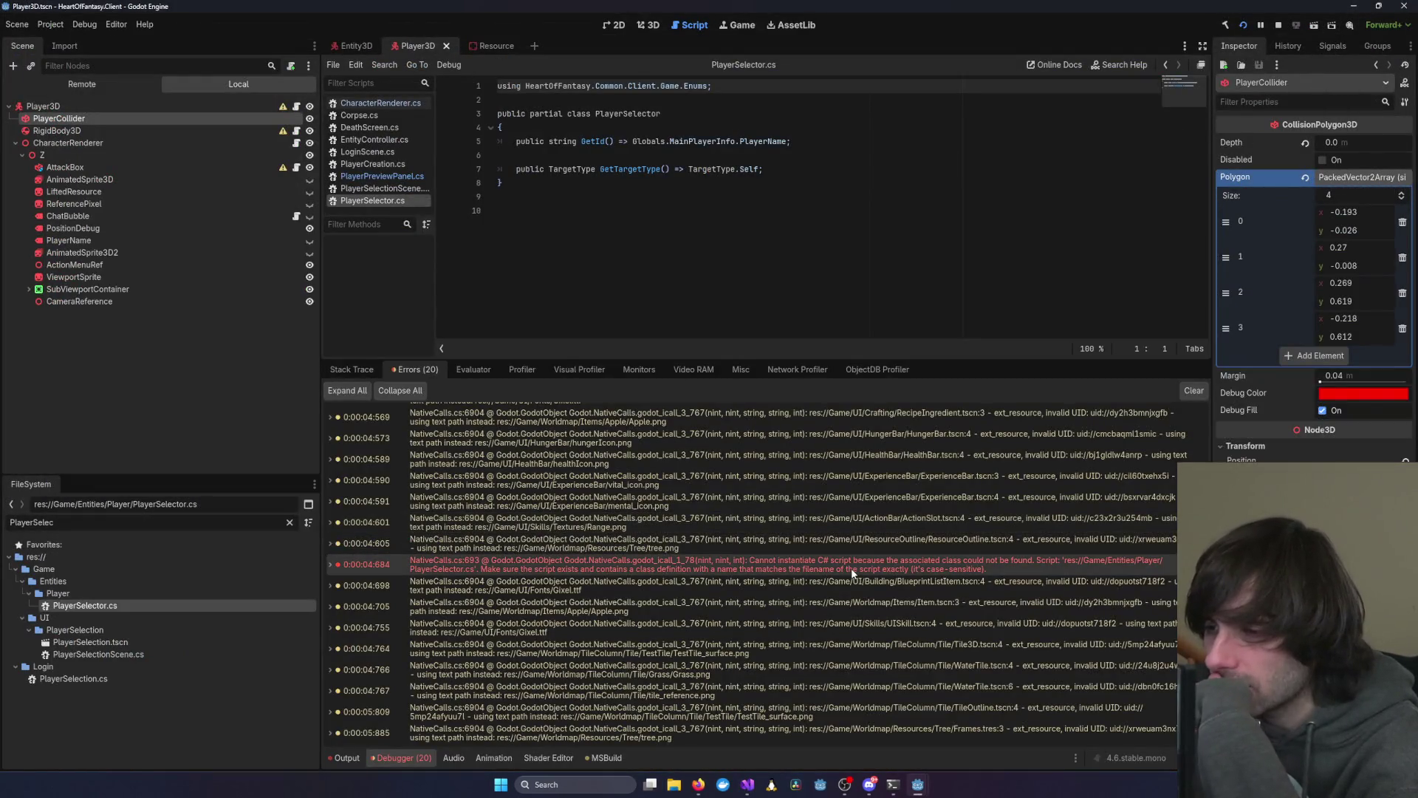
{"action": "mouse_move", "coordinate": [851, 569]}
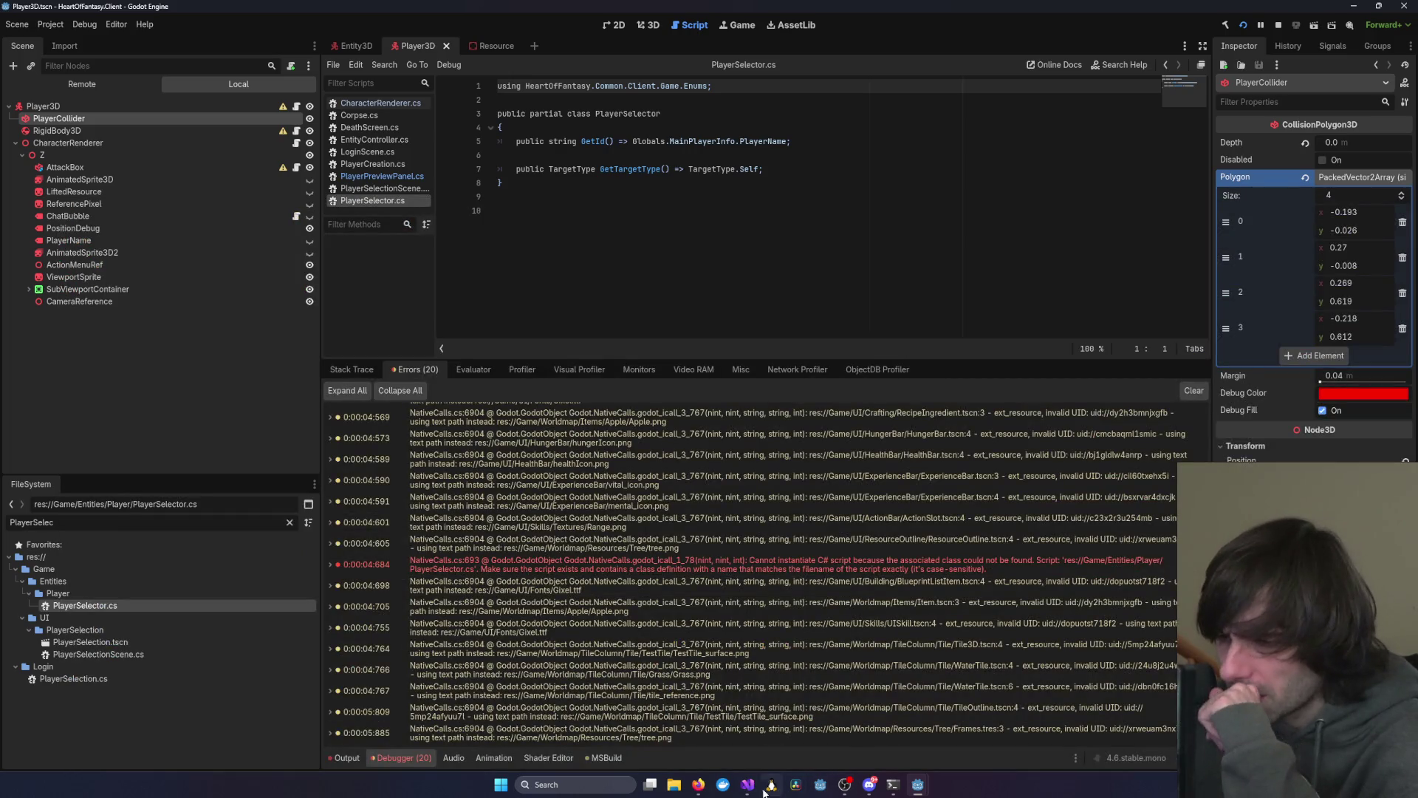
{"action": "mouse_move", "coordinate": [765, 790]}
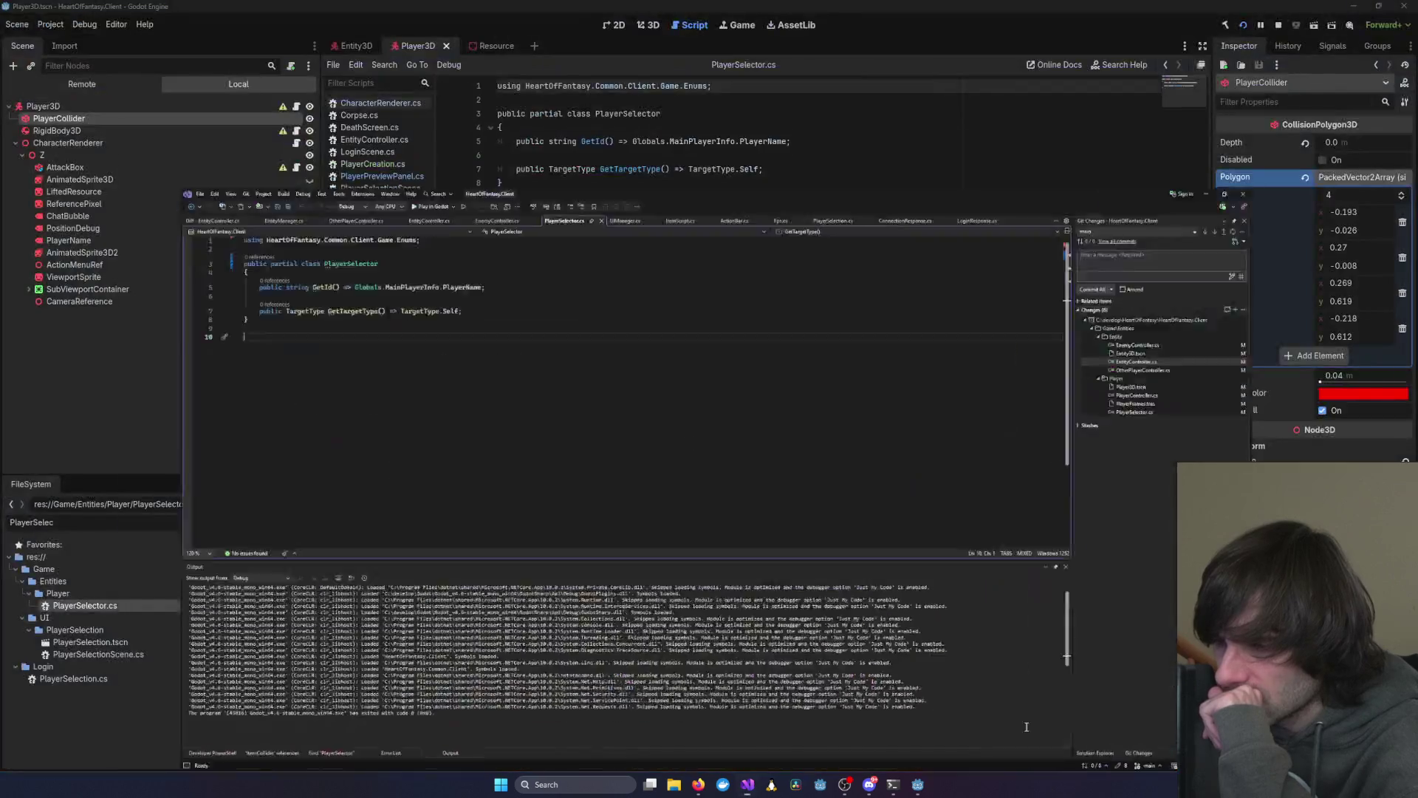
Open InstanceController.cs from Solution Explorer in the HeartOfFantasy.Client project
{"action": "left_click", "coordinate": [1036, 717]}
{"action": "key", "text": "ctrl+alt+l"}
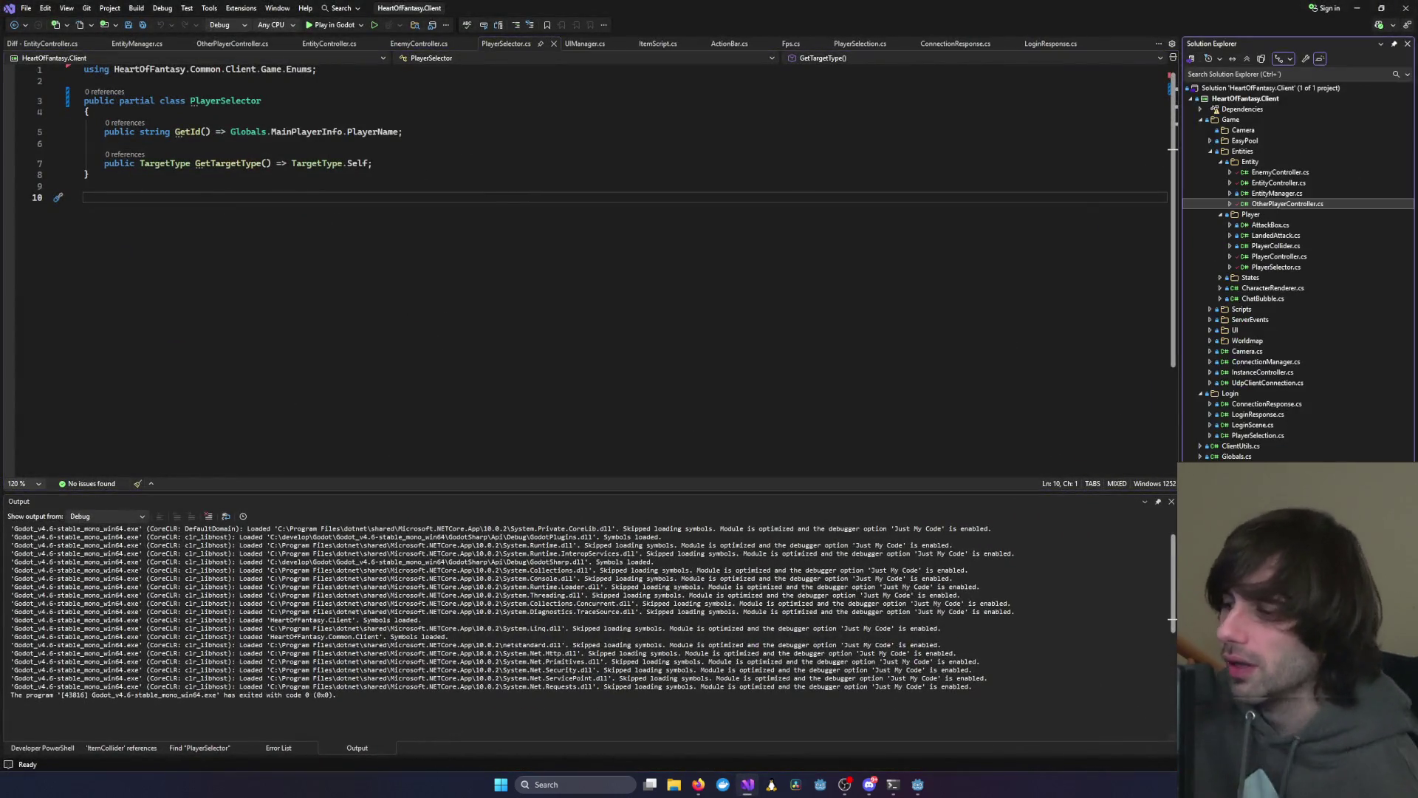
{"action": "double_click", "coordinate": [1263, 372]}
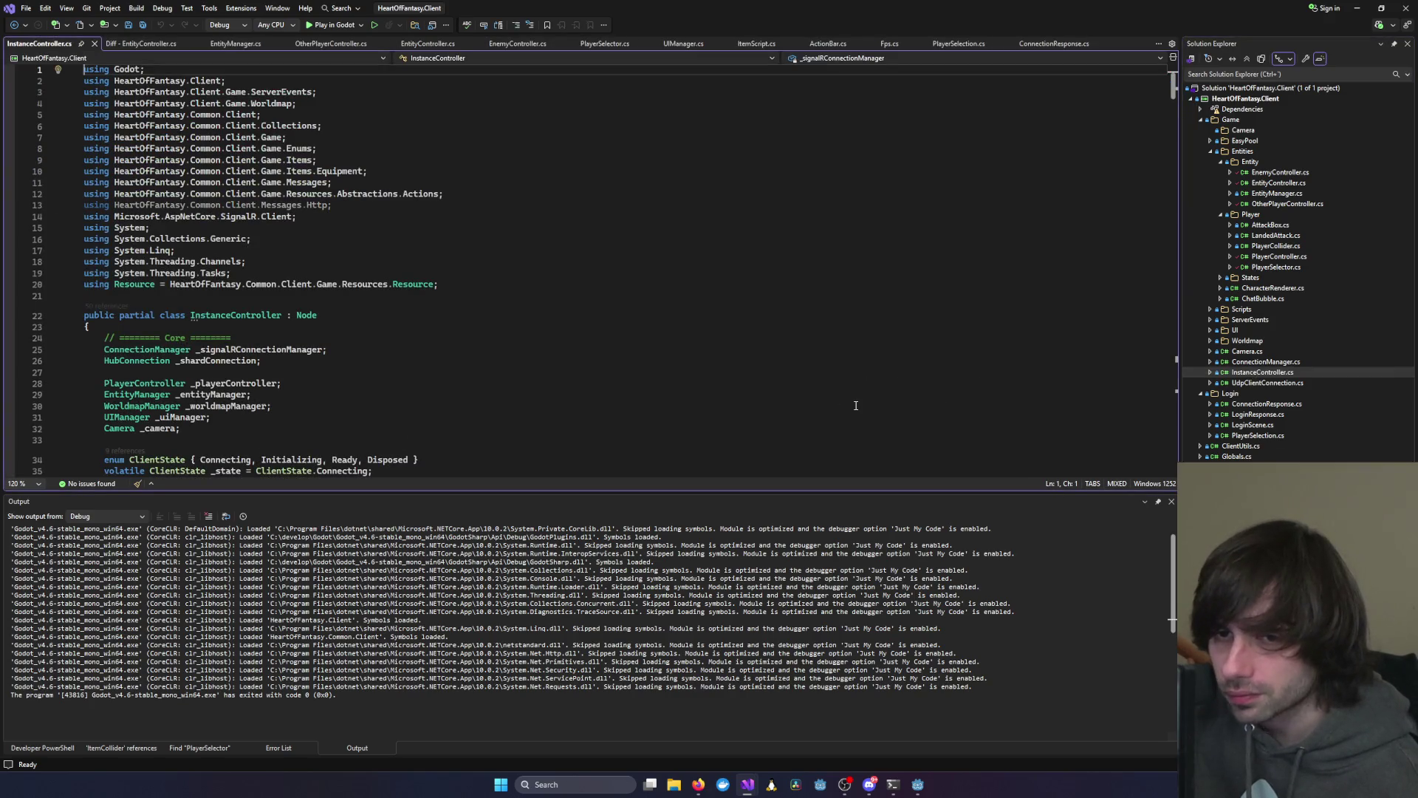
{"action": "left_click", "coordinate": [592, 316]}
{"action": "scroll", "coordinate": [572, 342], "scroll_direction": "down", "scroll_amount": 7}
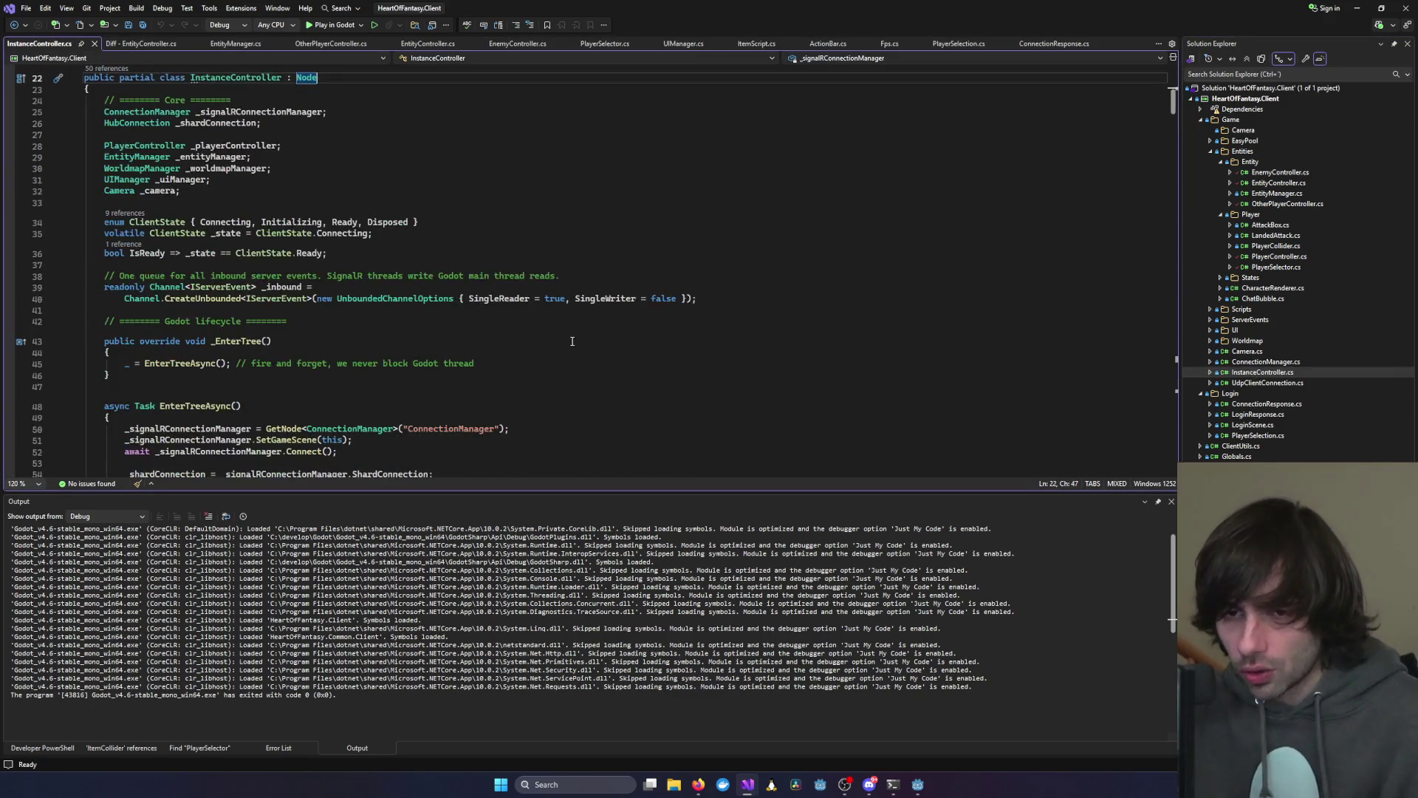
Search the solution for 'PlayerSelector' and open the class declaration match
{"action": "key", "text": "ctrl+shift+f"}
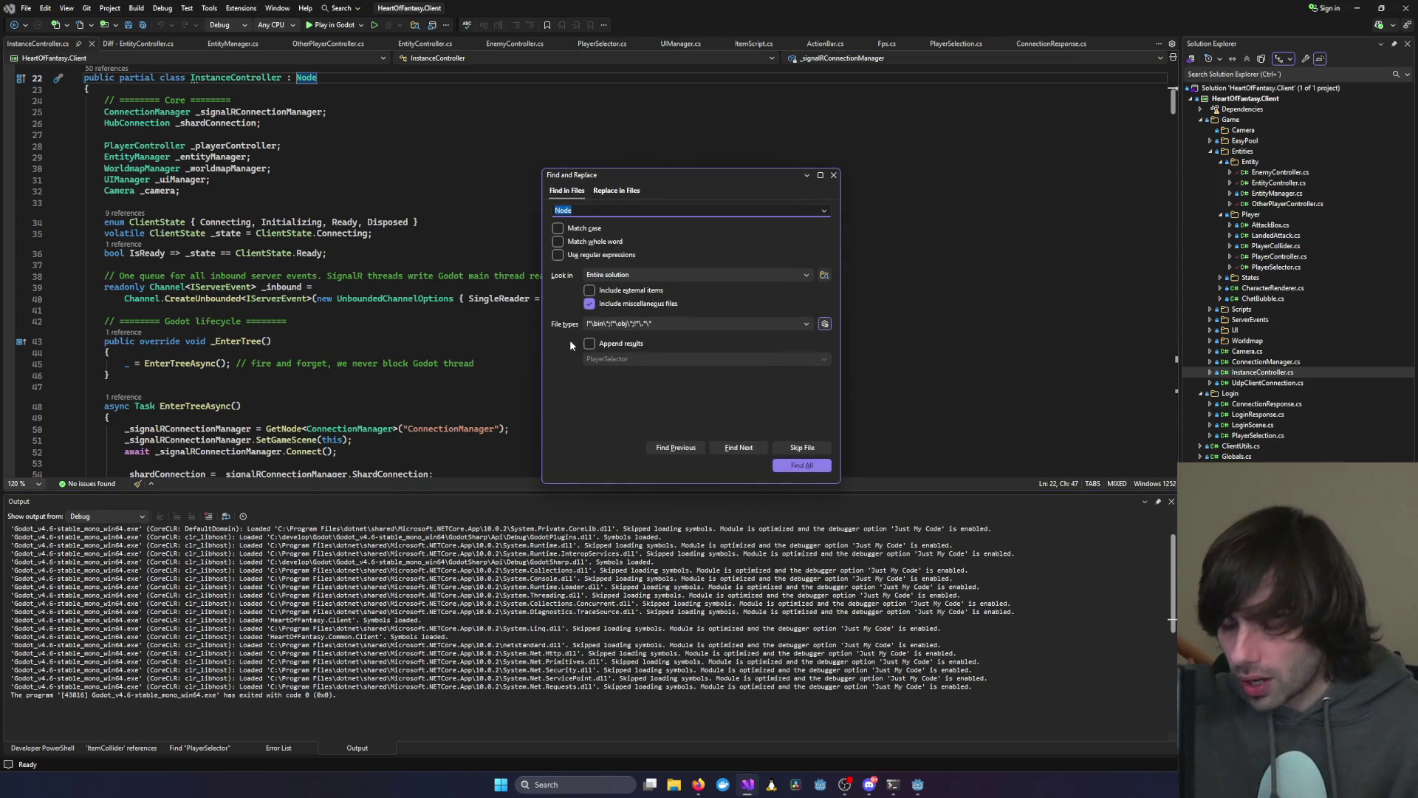
{"action": "type", "text": "PlayerSelector"}
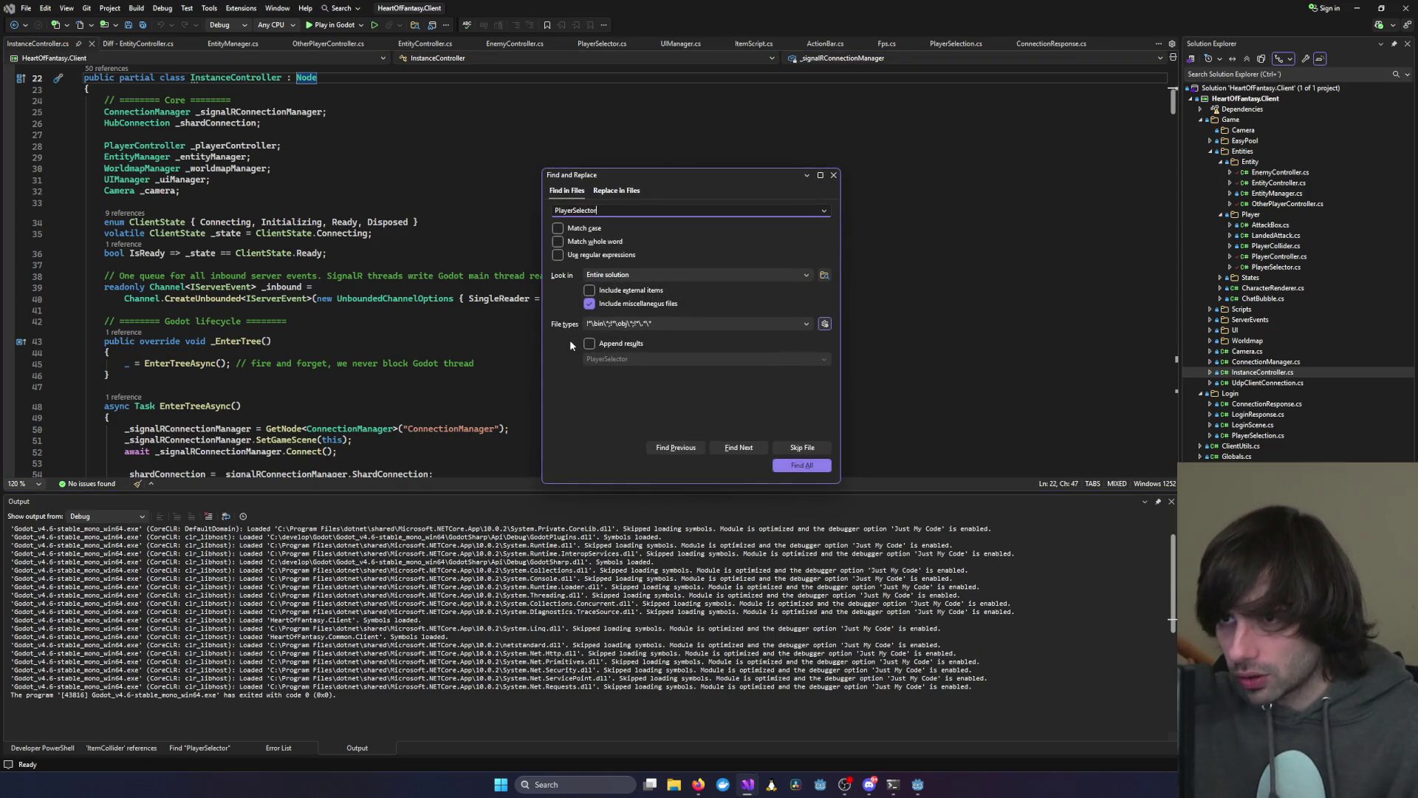
{"action": "key", "text": "Return"}
{"action": "double_click", "coordinate": [137, 584]}
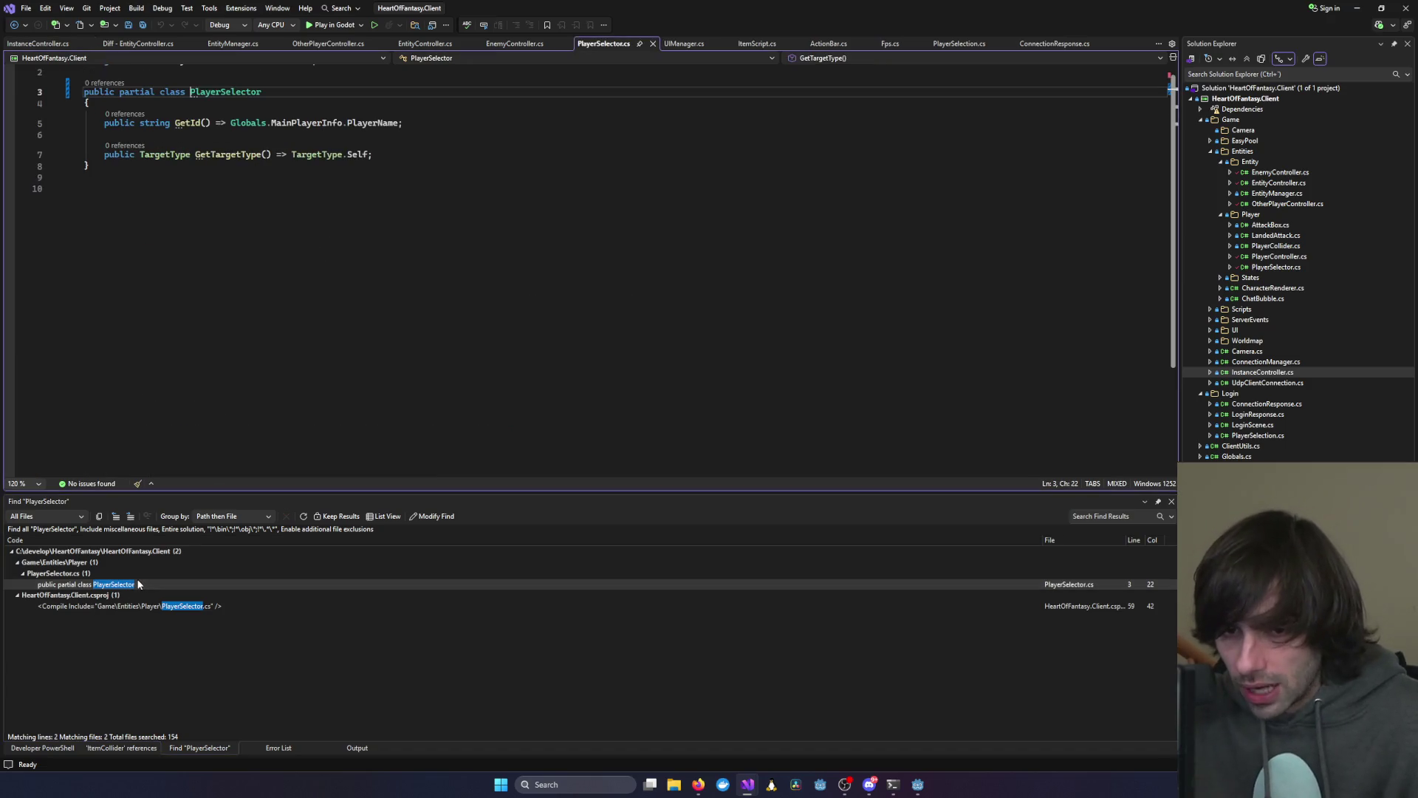
{"action": "left_click", "coordinate": [368, 357]}
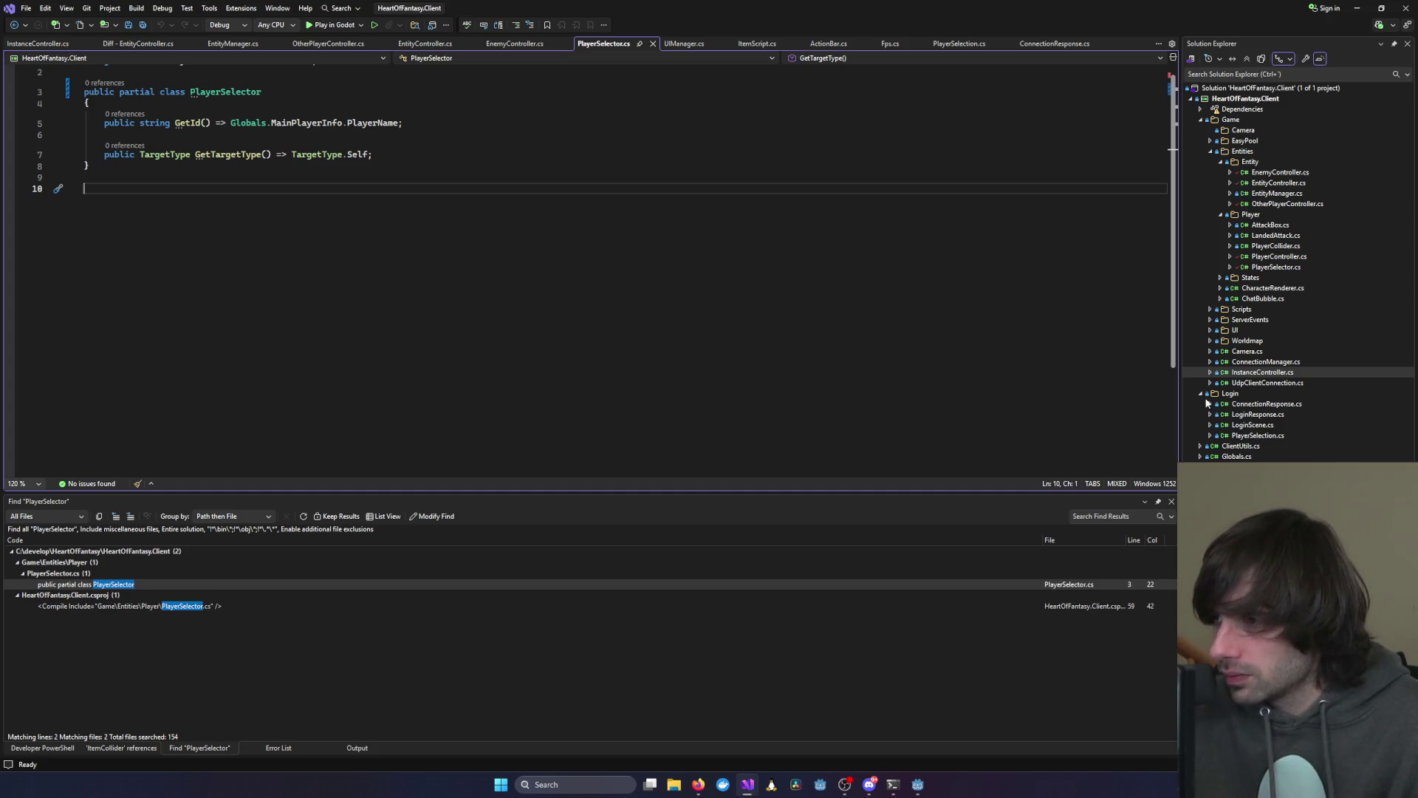
Locate PlayerSelector.cs in the project tree and delete it permanently
{"action": "left_click", "coordinate": [1249, 59]}
{"action": "left_click", "coordinate": [1282, 256]}
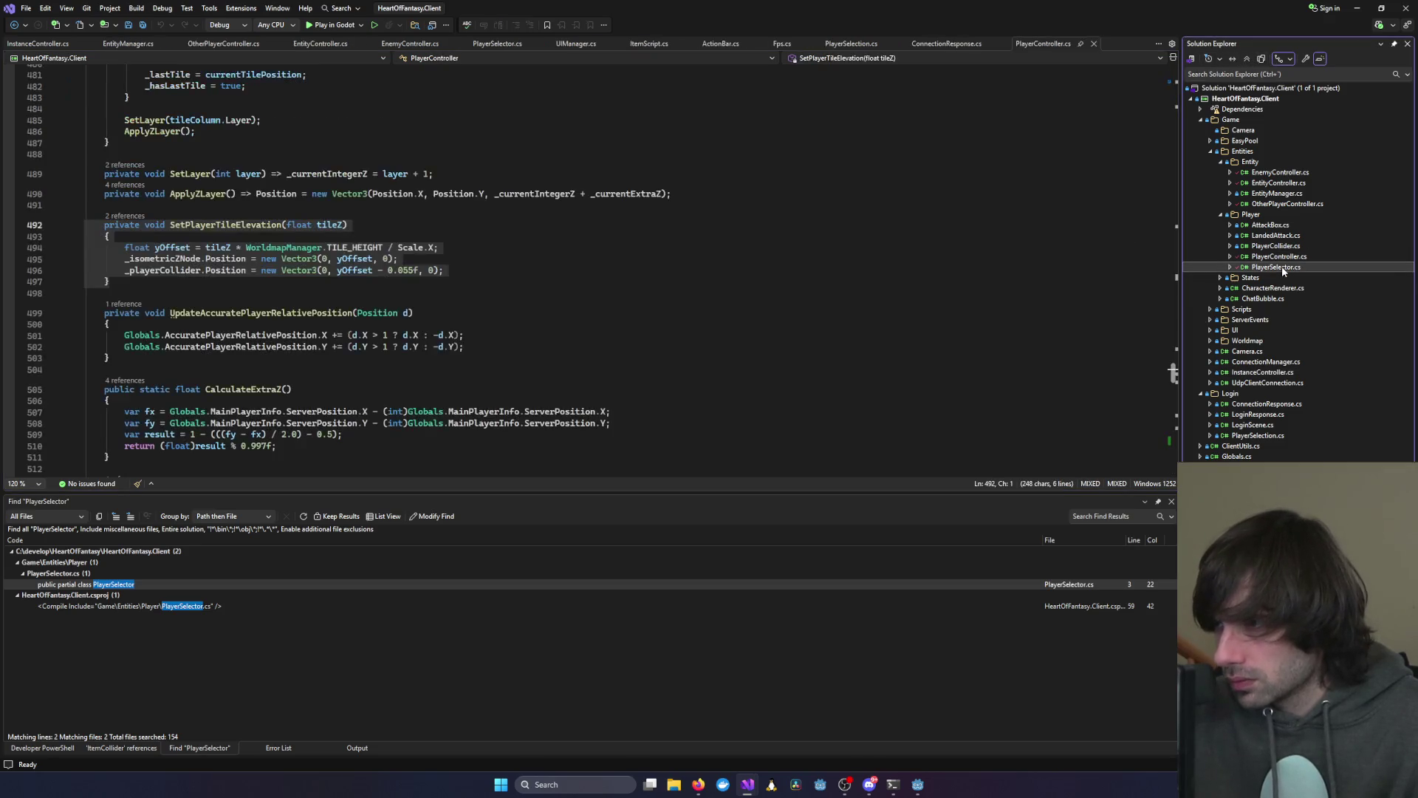
{"action": "left_click", "coordinate": [1283, 266]}
{"action": "left_click", "coordinate": [1284, 257]}
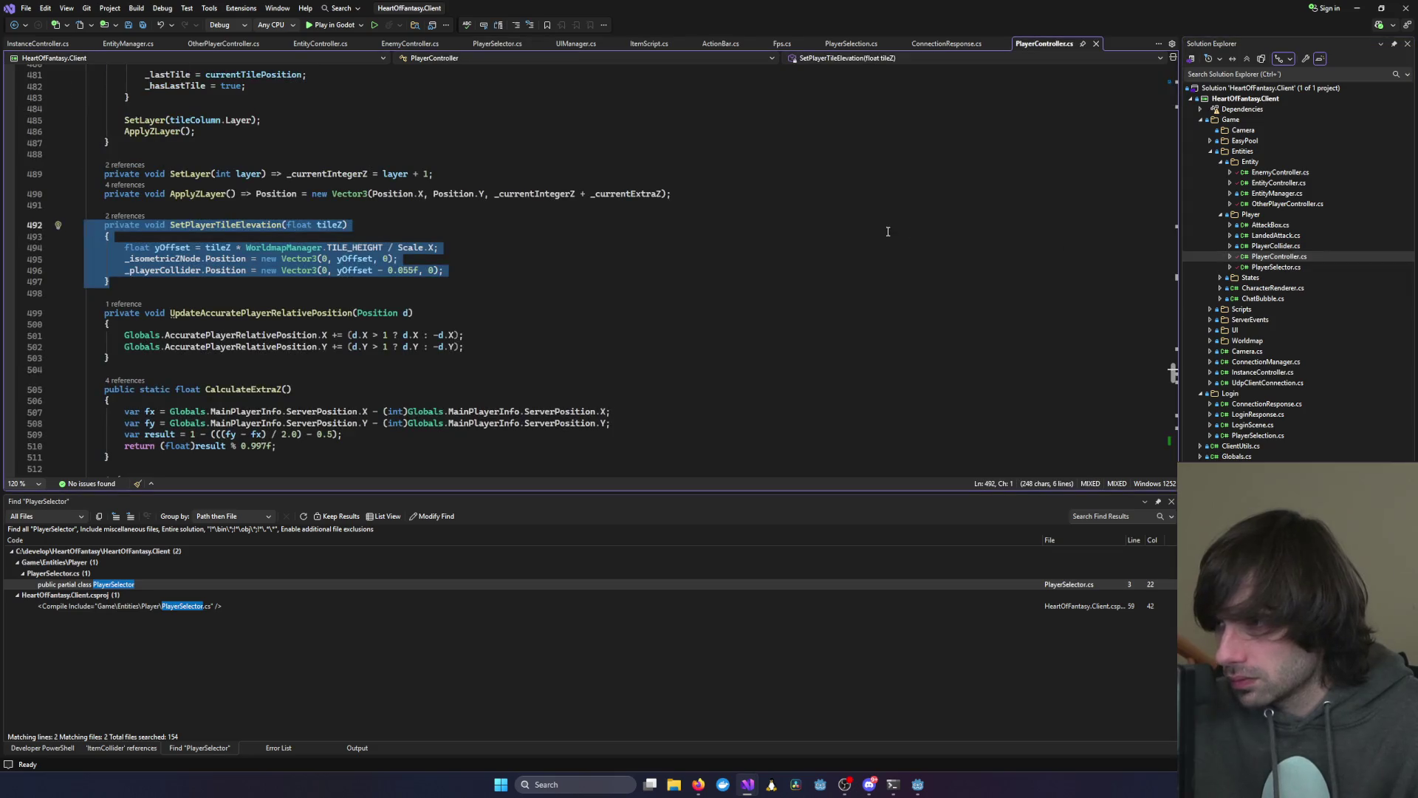
{"action": "scroll", "coordinate": [821, 294], "scroll_direction": "up", "scroll_amount": 20}
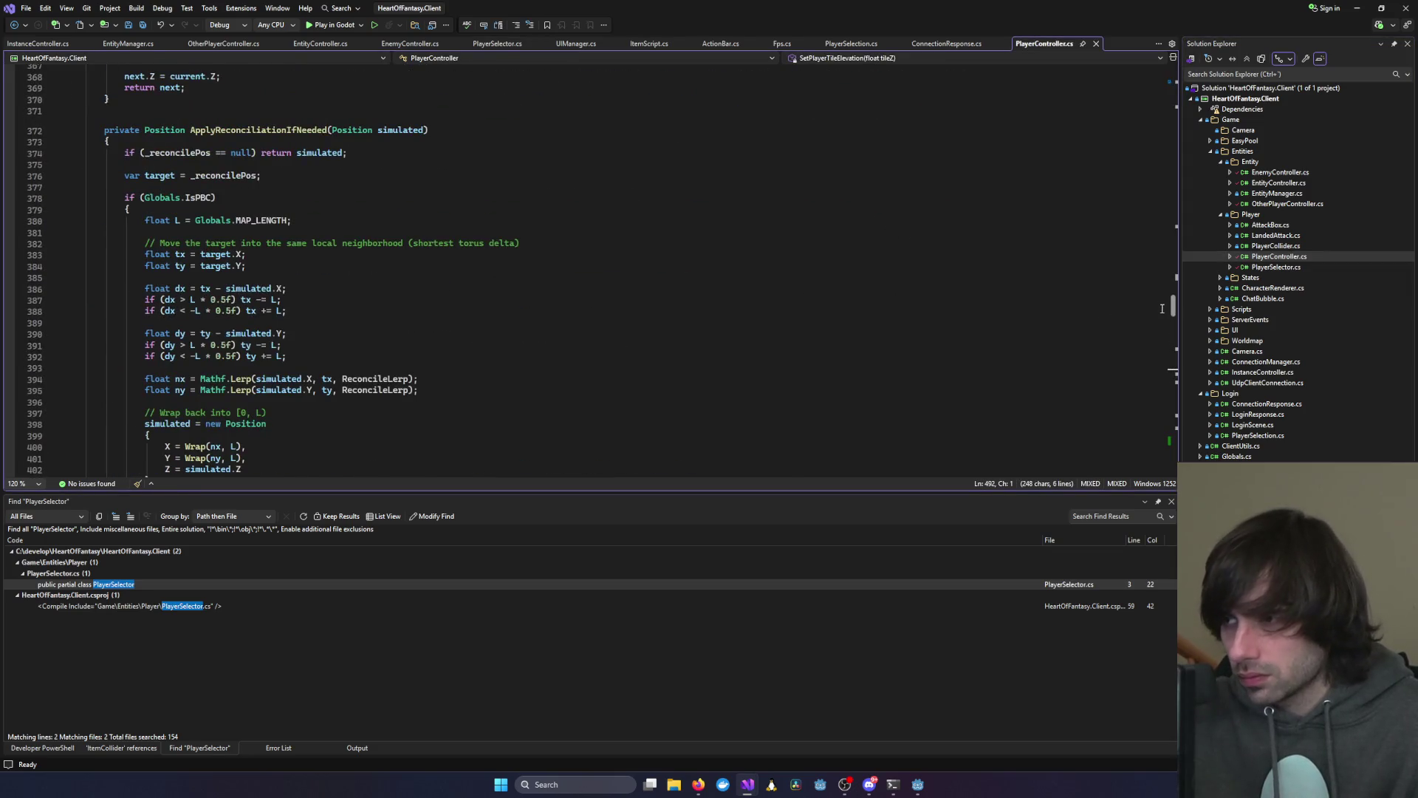
{"action": "left_click_drag", "start_coordinate": [1173, 307], "coordinate": [1151, 95]}
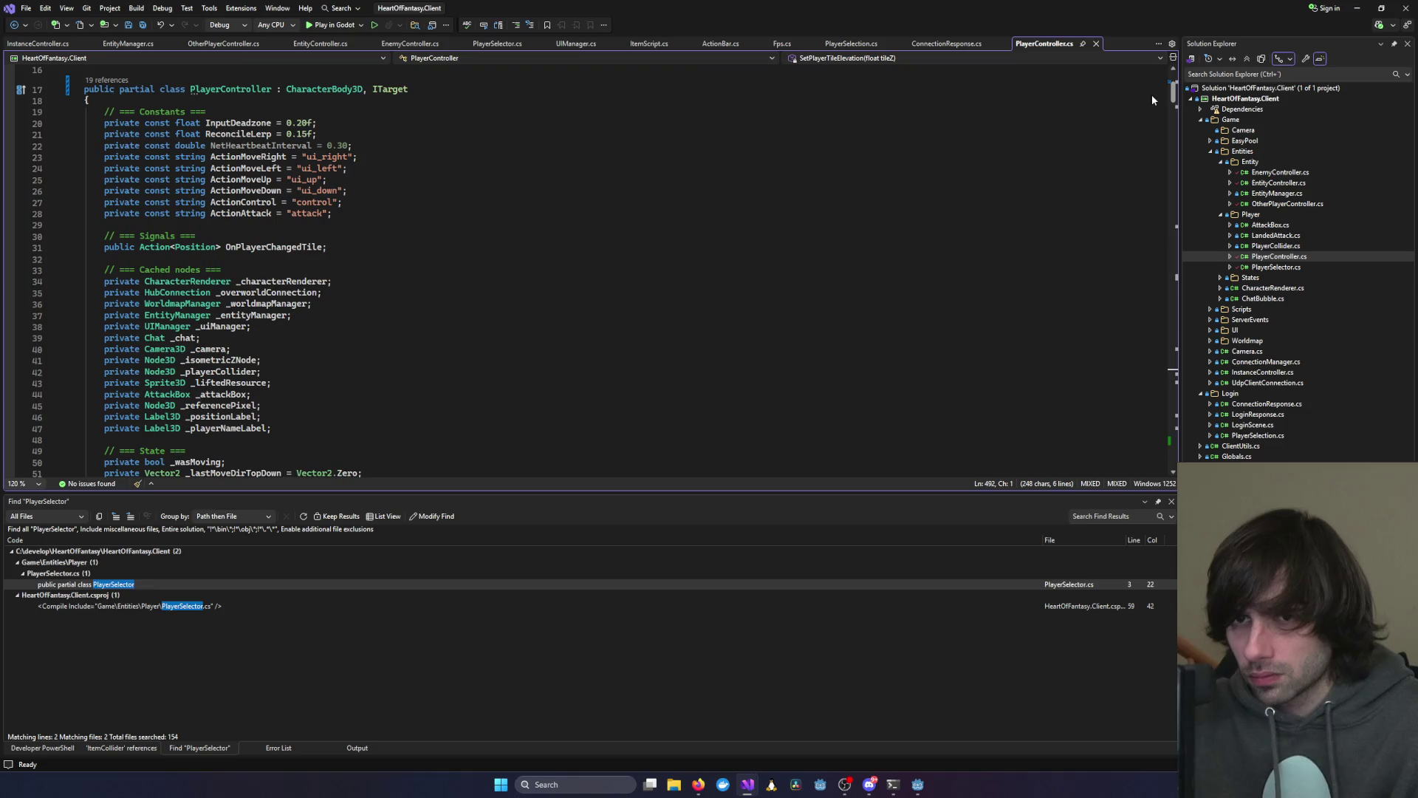
{"action": "left_click", "coordinate": [1268, 268]}
{"action": "key", "text": "Delete"}
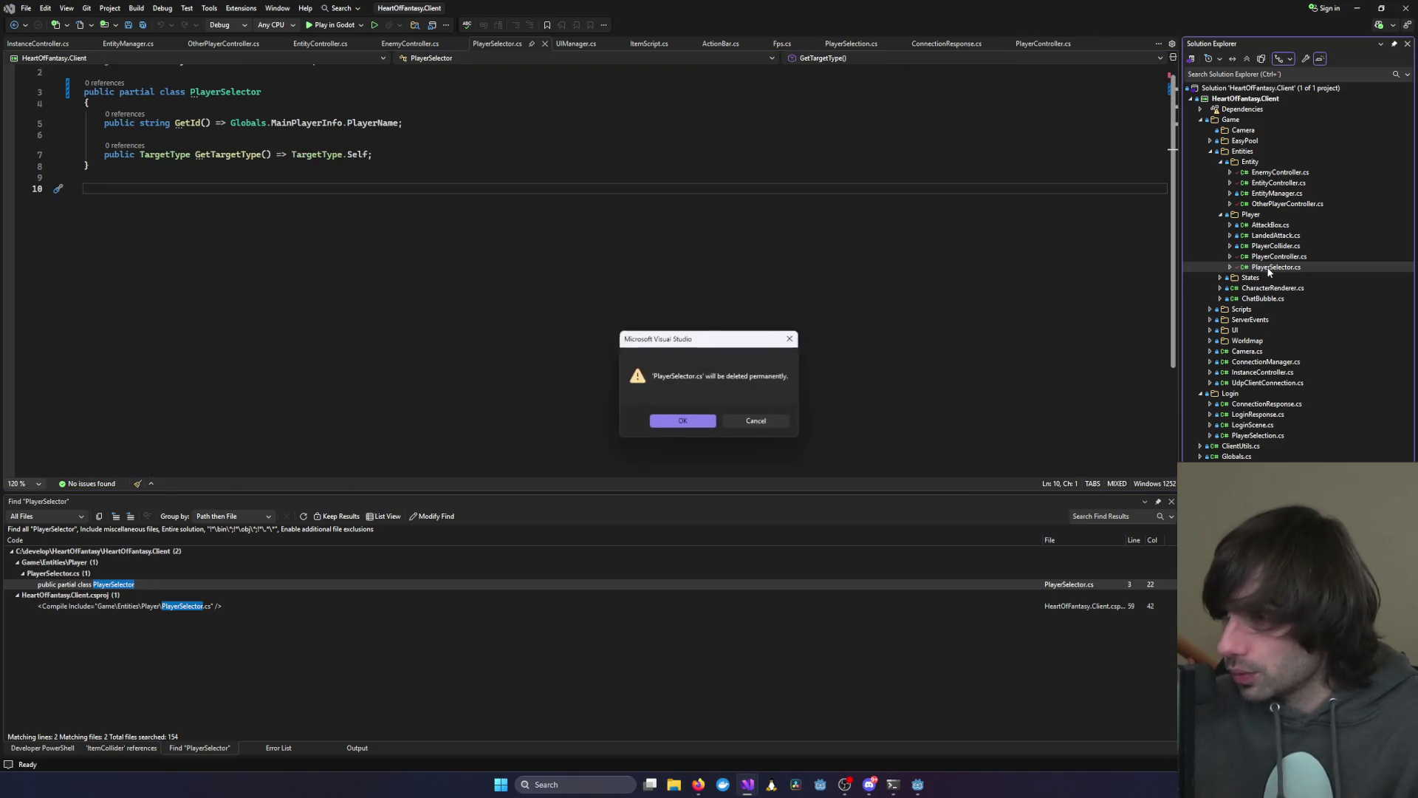
{"action": "key", "text": "Return"}
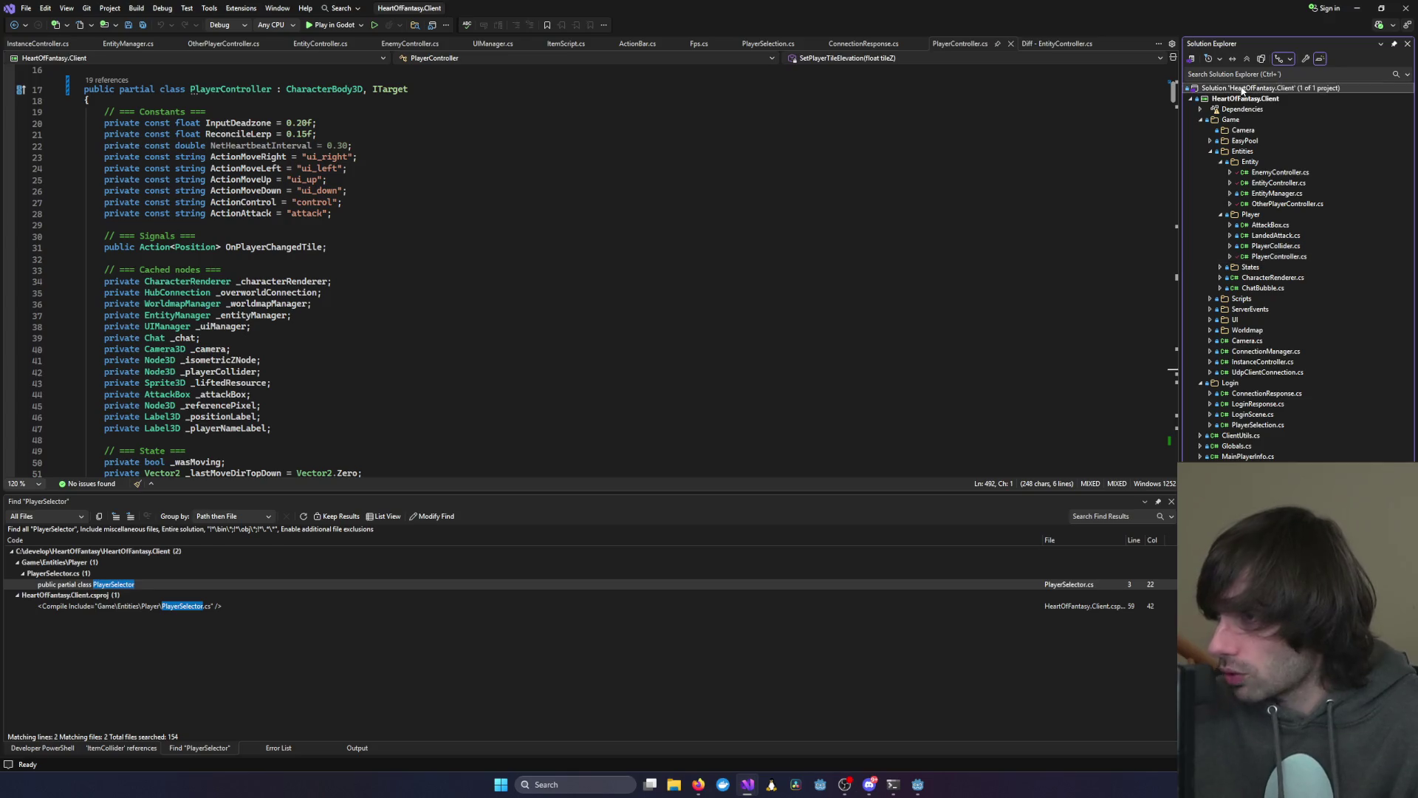
Rebuild the entire solution and bring the Godot editor back to the front
{"action": "right_click", "coordinate": [1243, 90]}
{"action": "left_click", "coordinate": [1297, 109]}
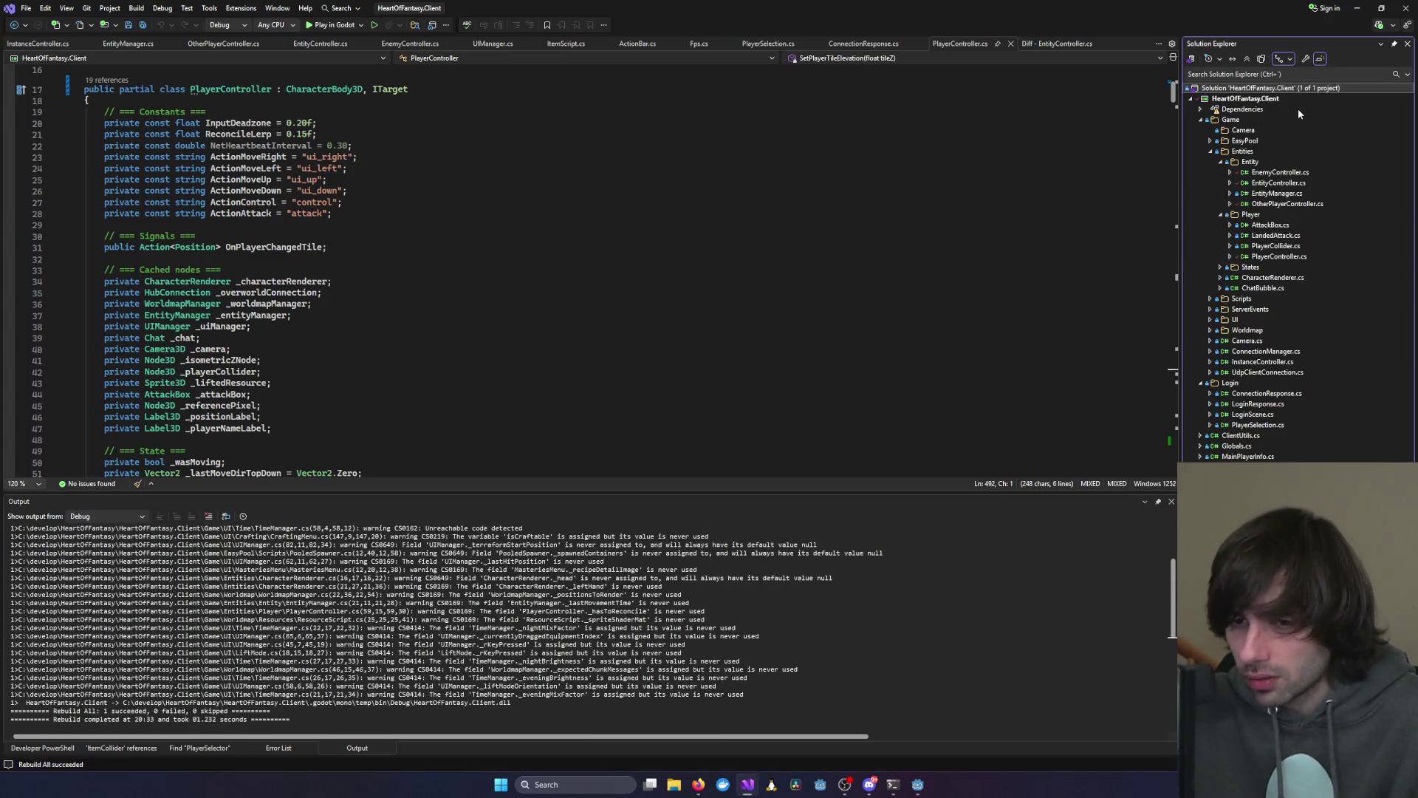
{"action": "mouse_move", "coordinate": [919, 786]}
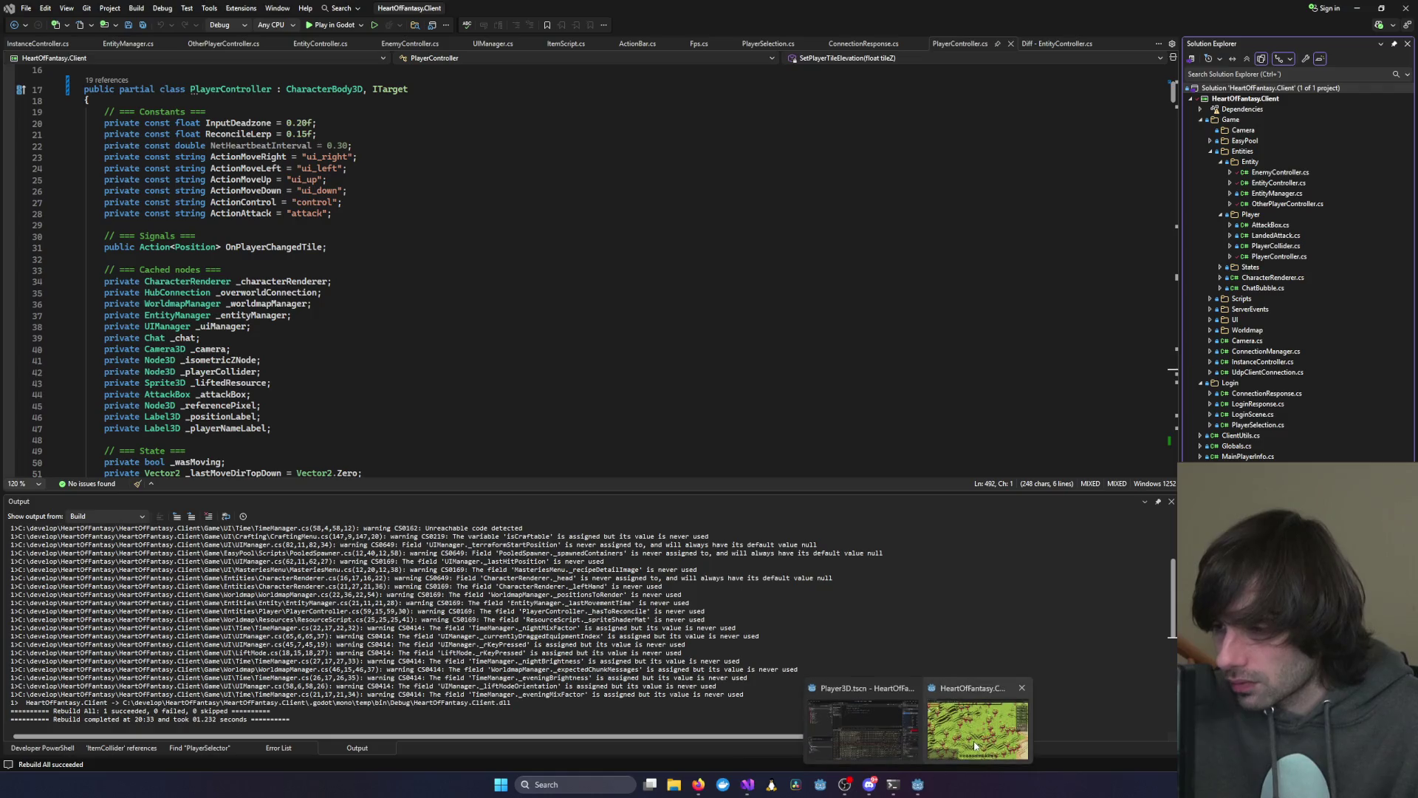
{"action": "left_click", "coordinate": [987, 728]}
{"action": "left_click", "coordinate": [913, 789]}
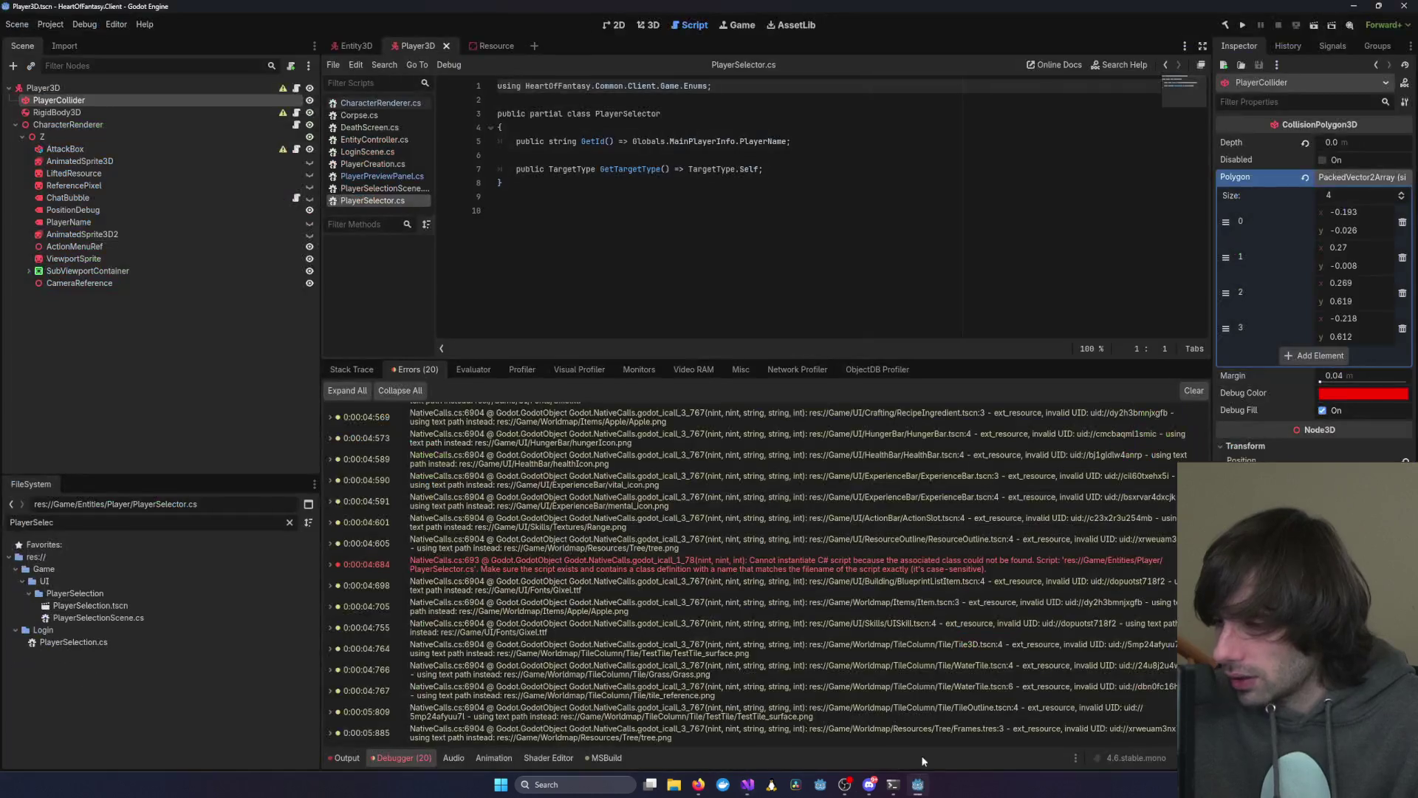
{"action": "left_click", "coordinate": [916, 787]}
Run the game from Godot and connect with the test account's quick-login
{"action": "left_click", "coordinate": [1239, 26]}
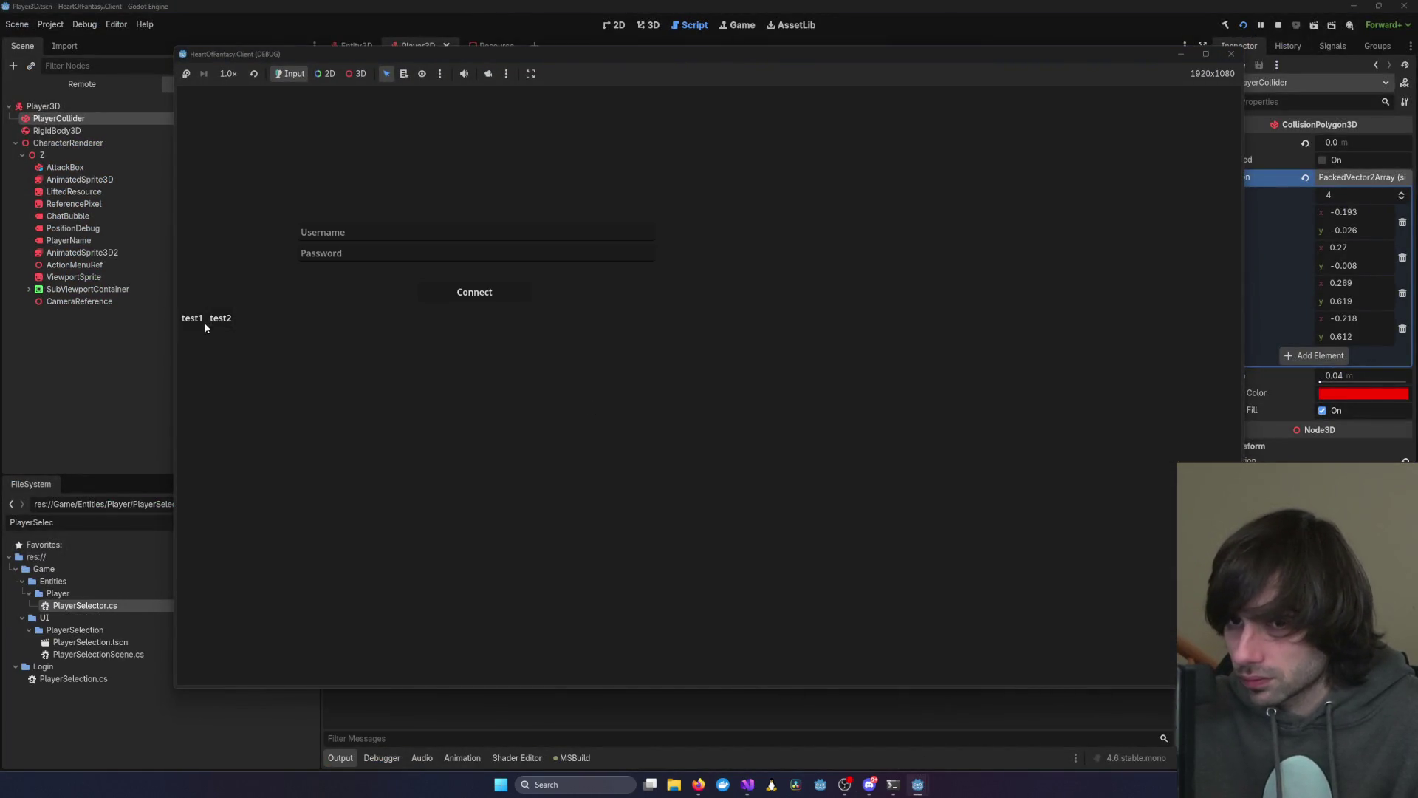
{"action": "left_click", "coordinate": [193, 319]}
{"action": "left_click", "coordinate": [453, 292]}
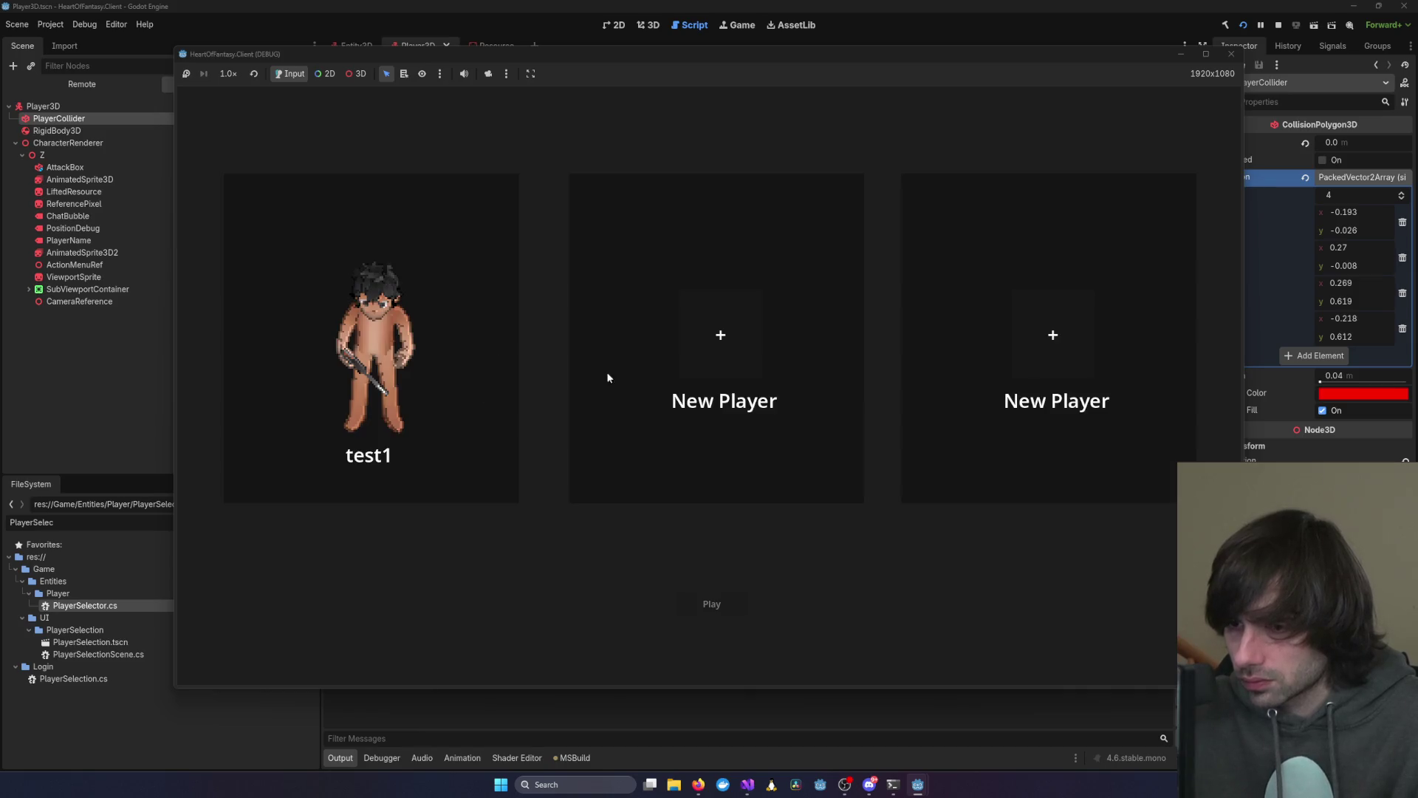
{"action": "left_click", "coordinate": [1231, 54]}
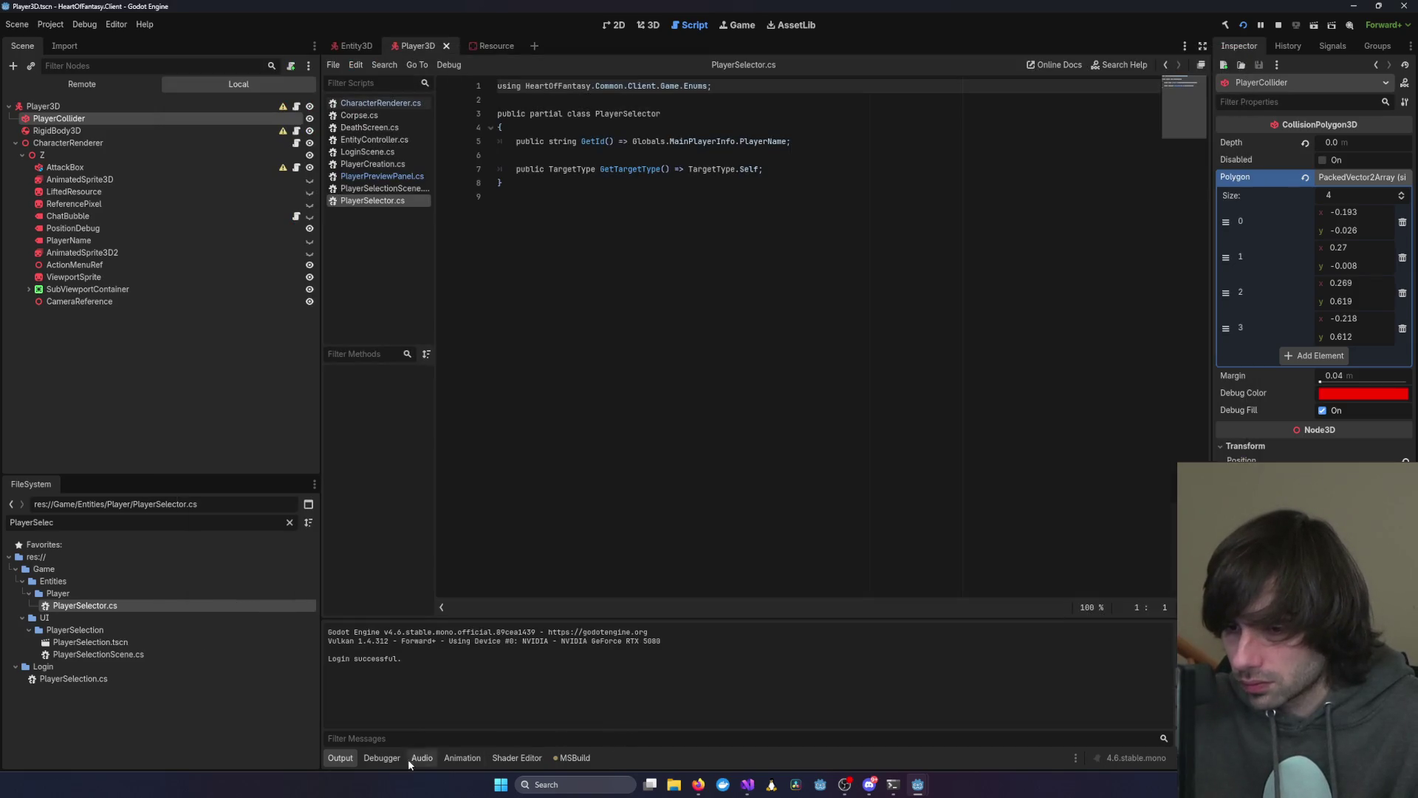
Enter the world with the existing test character and view the Debugger errors
{"action": "left_click", "coordinate": [314, 336]}
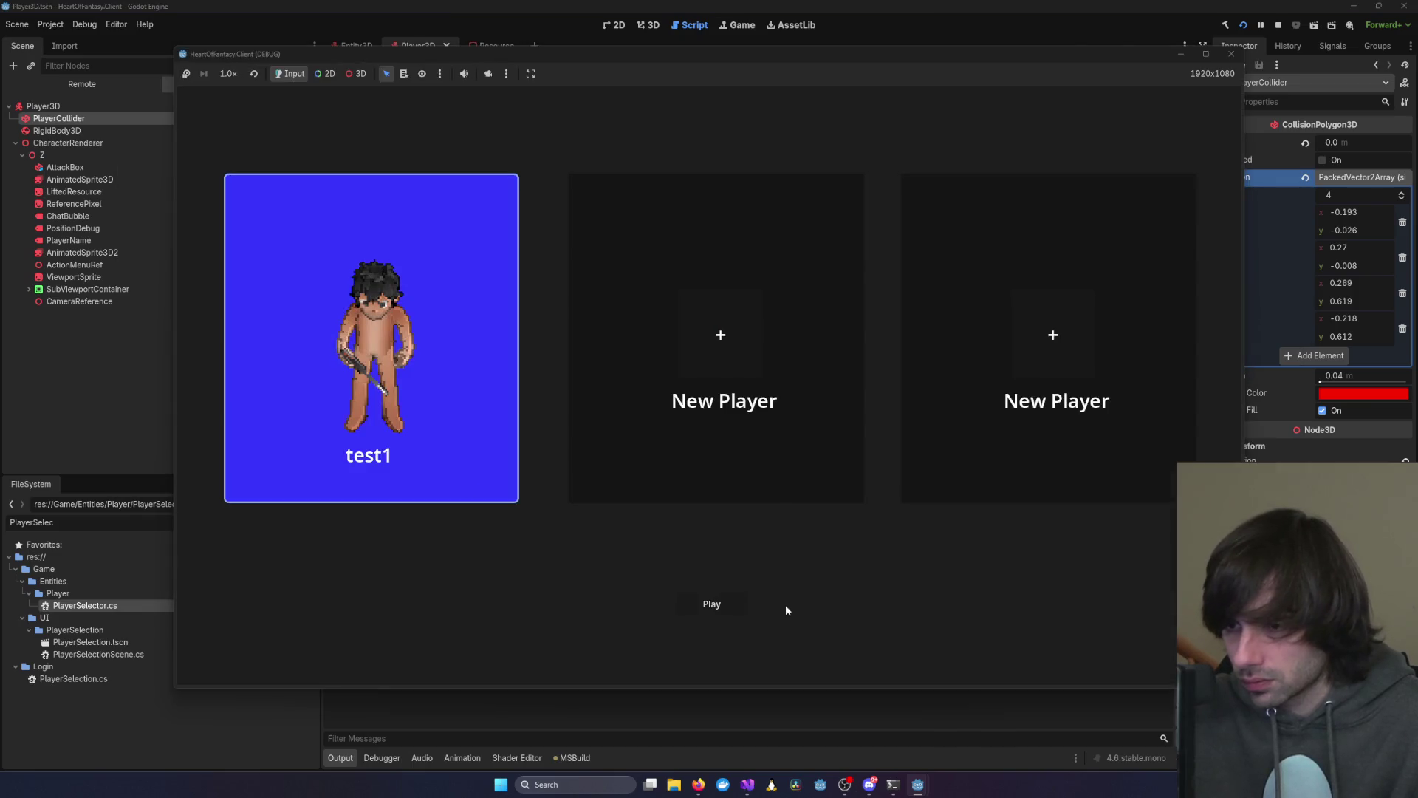
{"action": "left_click", "coordinate": [683, 613]}
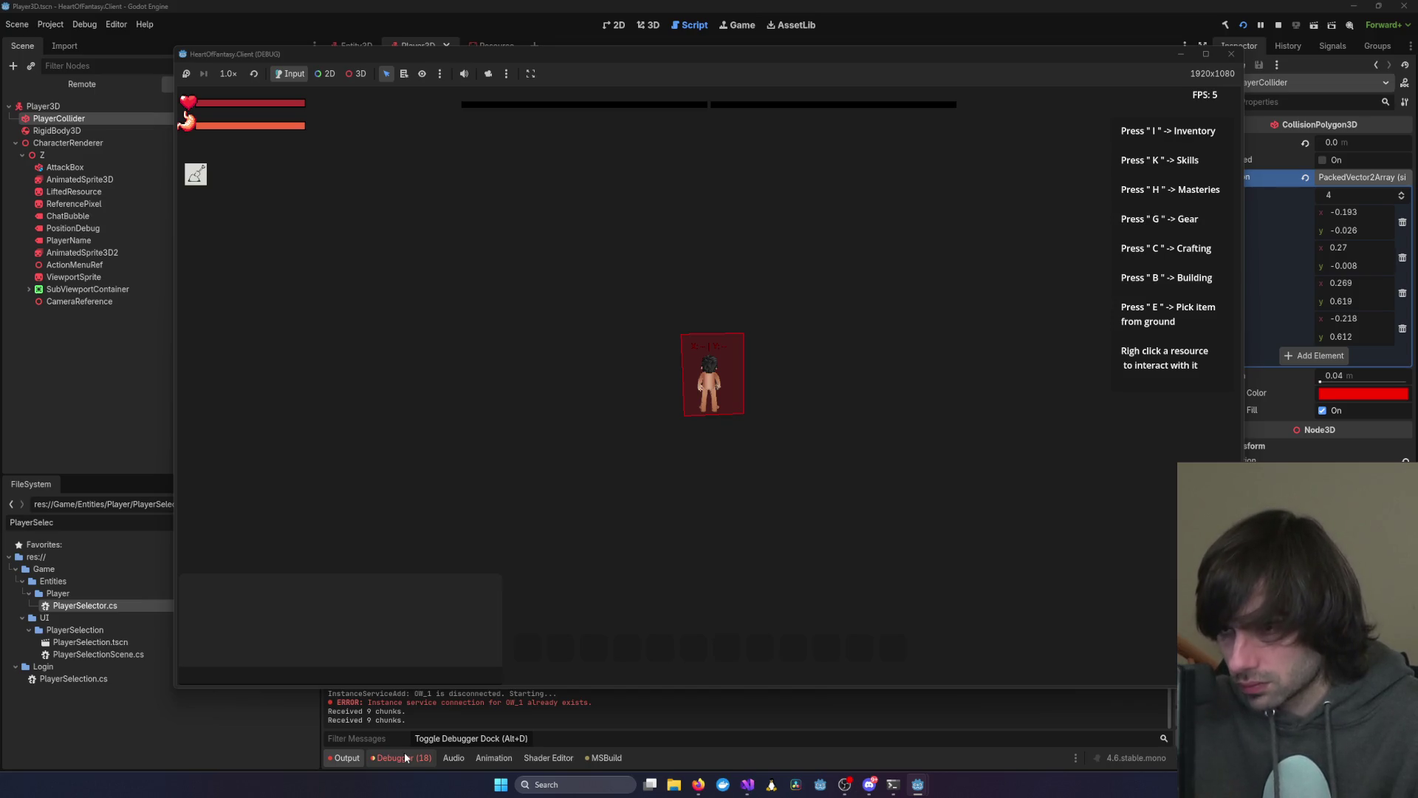
{"action": "left_click", "coordinate": [405, 757]}
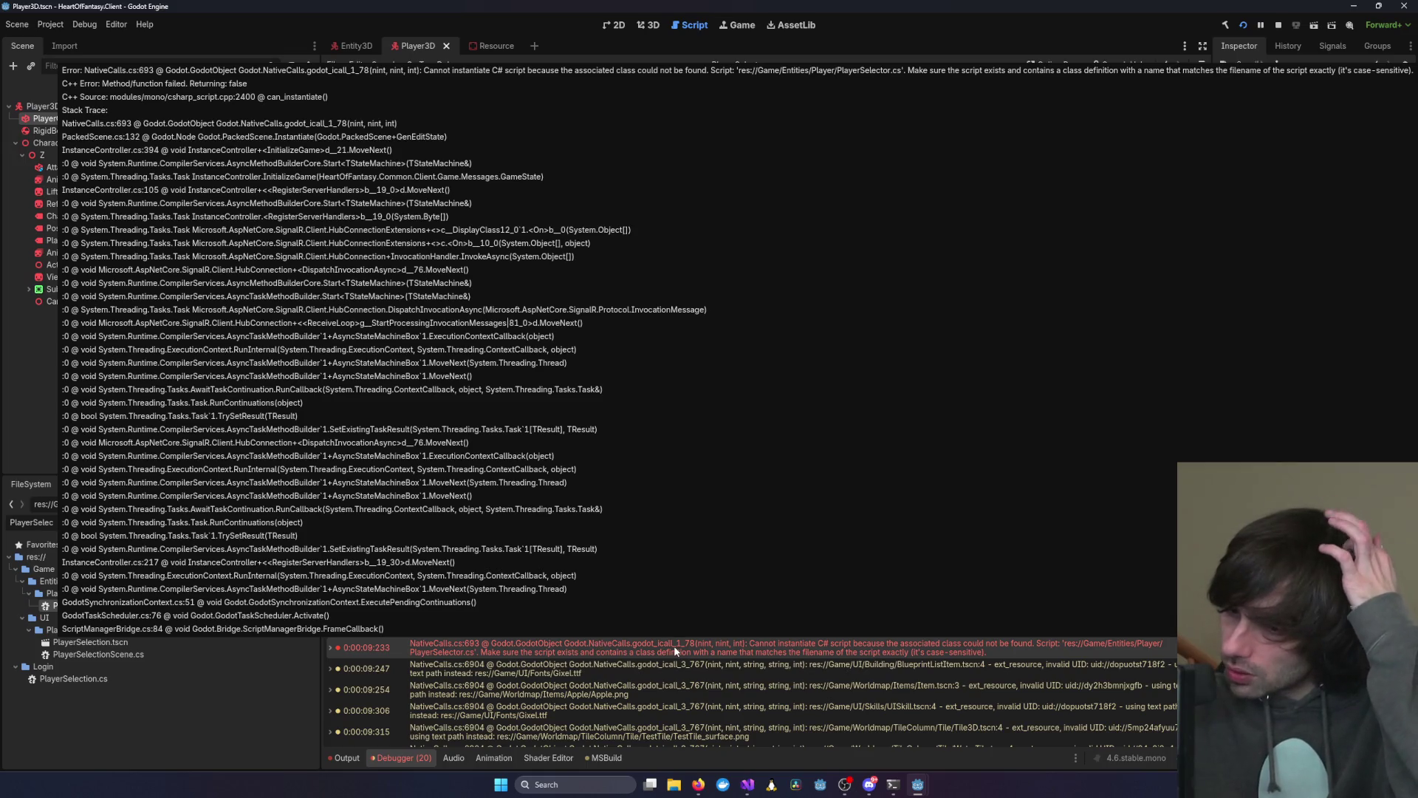
Look at the running game window, then return to the Godot editor
{"action": "key", "text": "alt+Tab"}
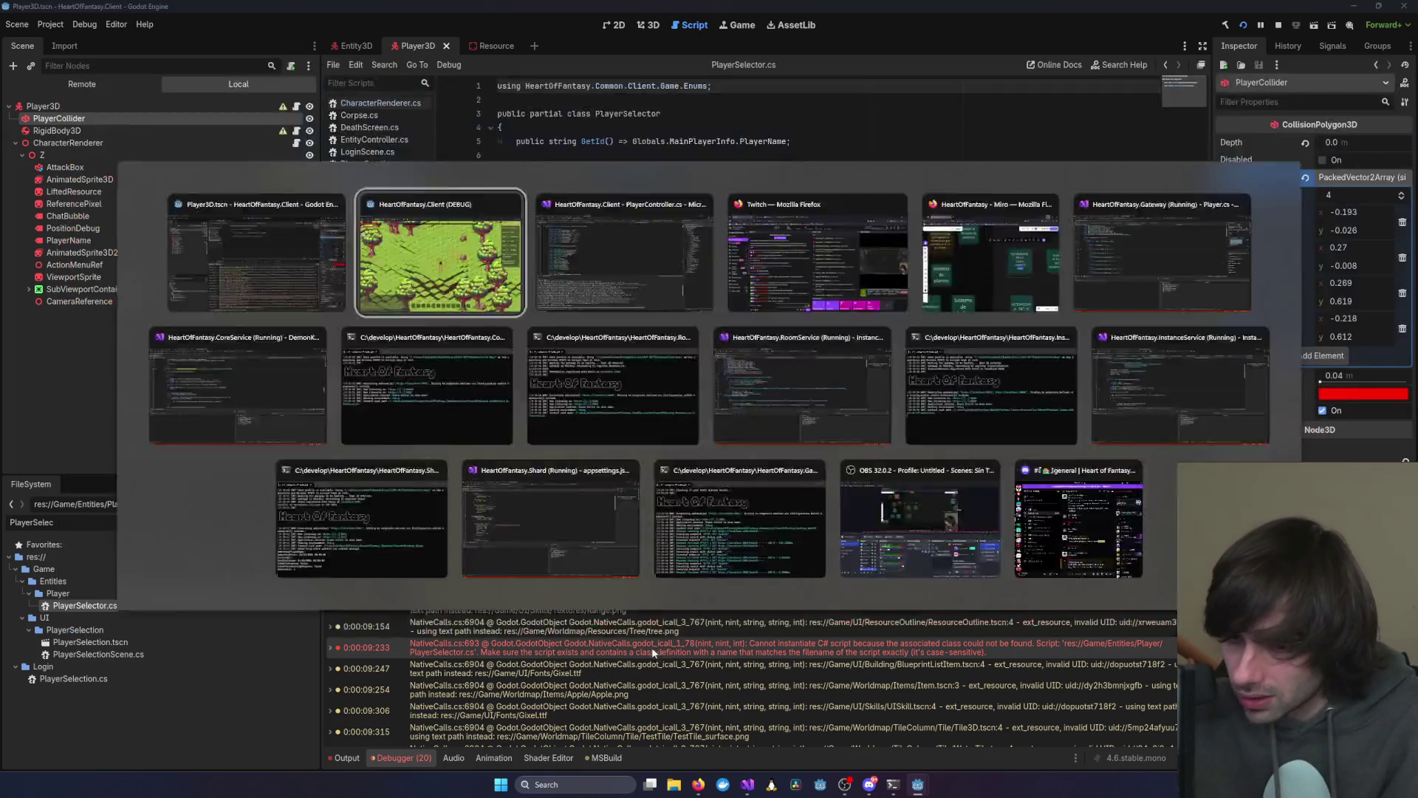
{"action": "key", "text": "alt+Tab"}
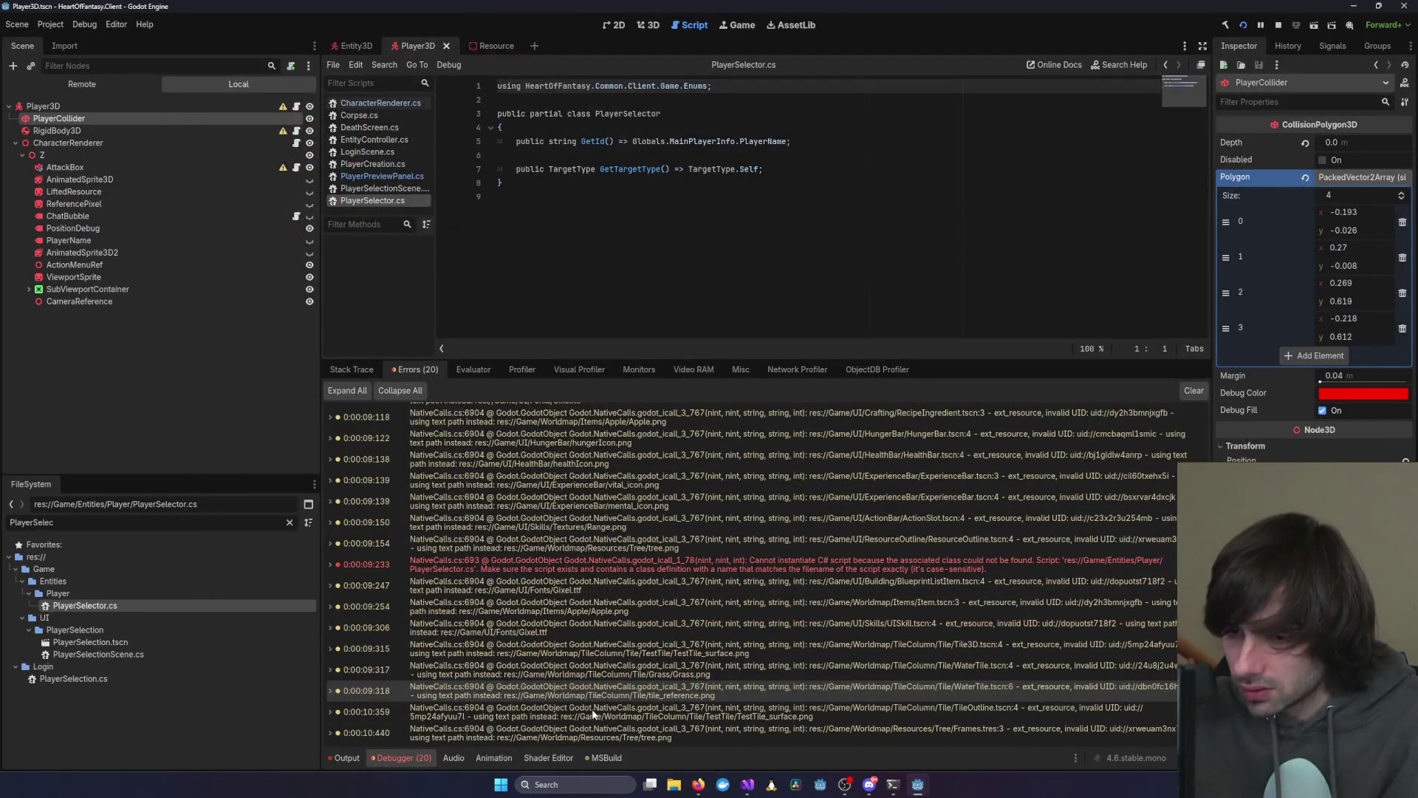
{"action": "key", "text": "alt+Tab"}
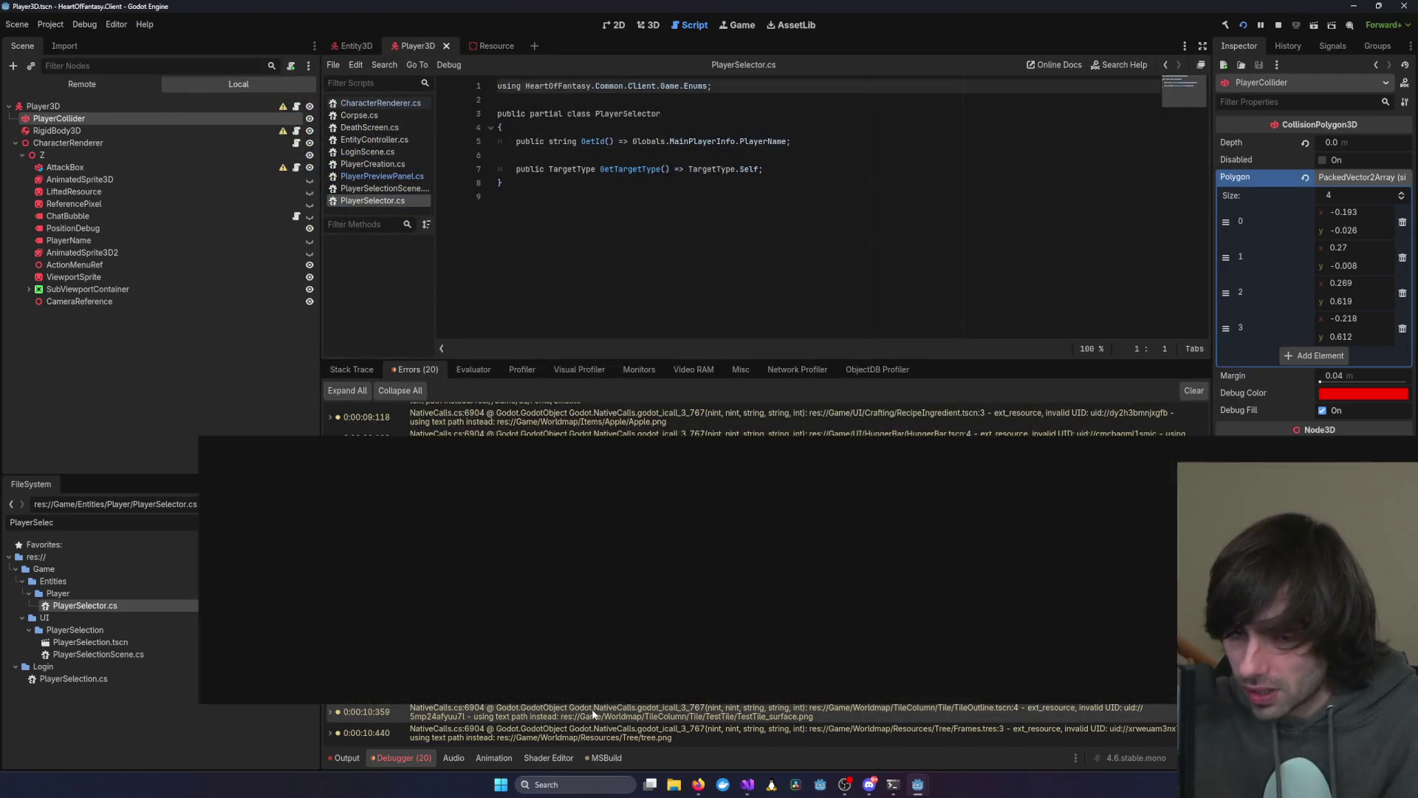
Search the entire solution for 'PlayerSelector', confirm zero matches, then return to Godot
{"action": "mouse_move", "coordinate": [747, 784]}
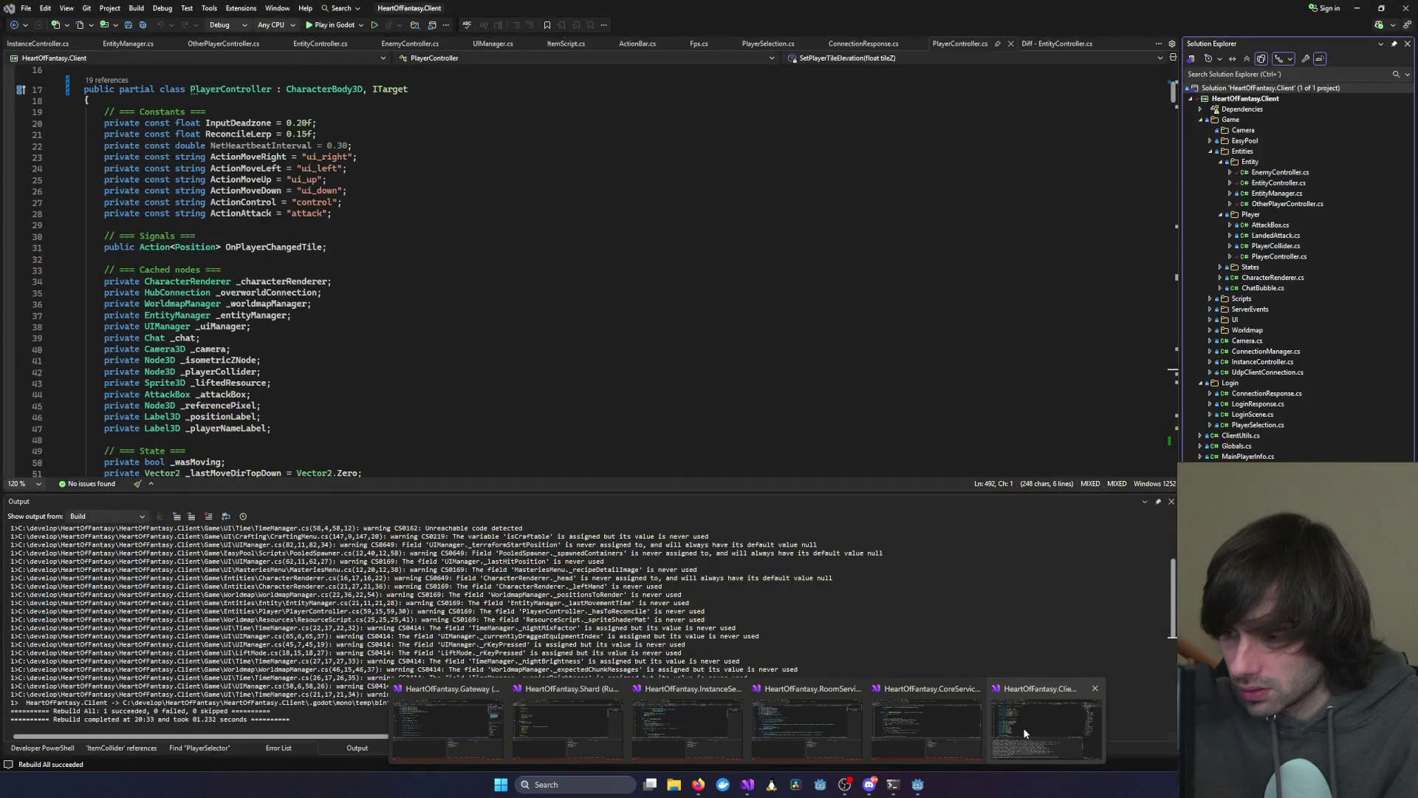
{"action": "left_click", "coordinate": [1024, 734]}
{"action": "left_click", "coordinate": [487, 406]}
{"action": "key", "text": "ctrl+shift+f"}
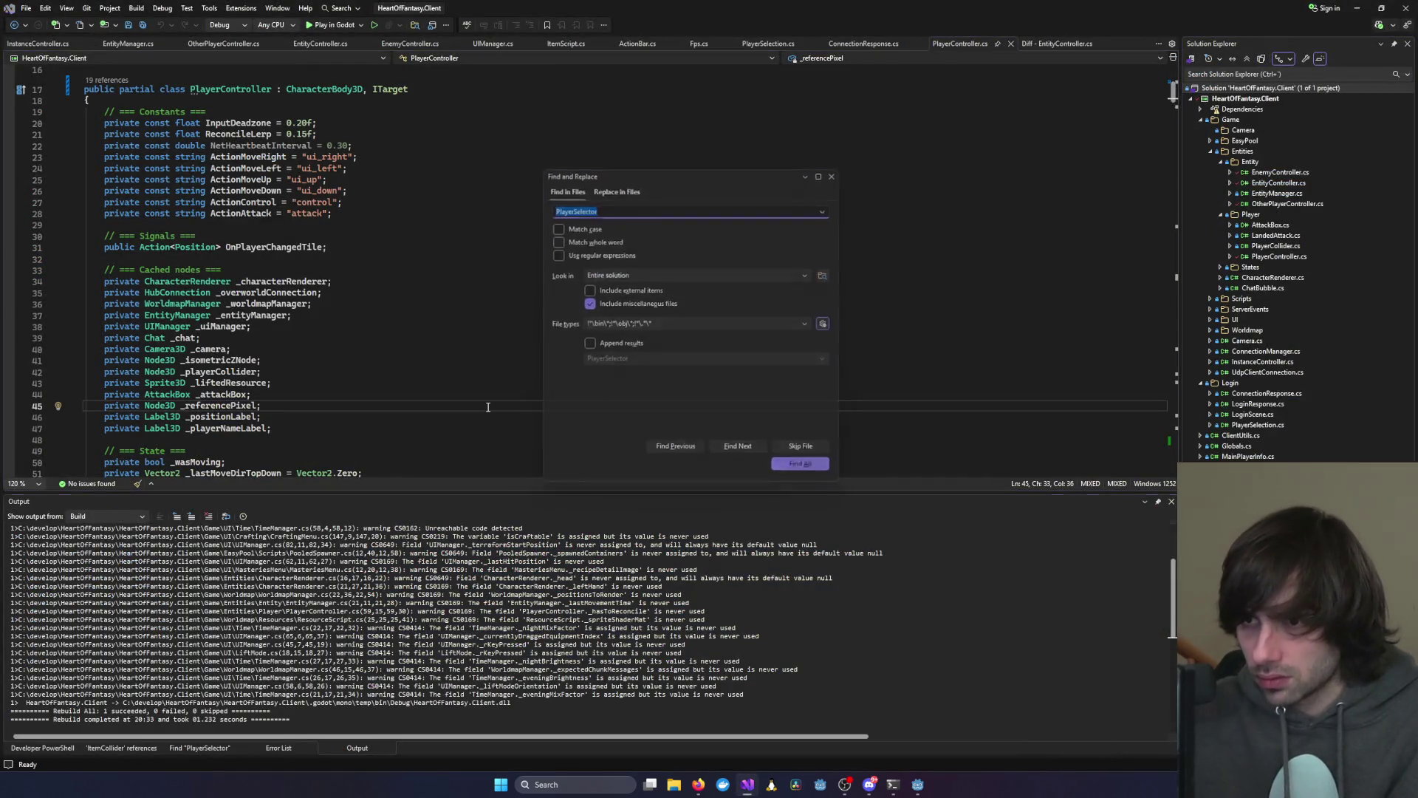
{"action": "key", "text": "Return"}
{"action": "left_click", "coordinate": [287, 441]}
{"action": "key", "text": "ctrl+shift+f"}
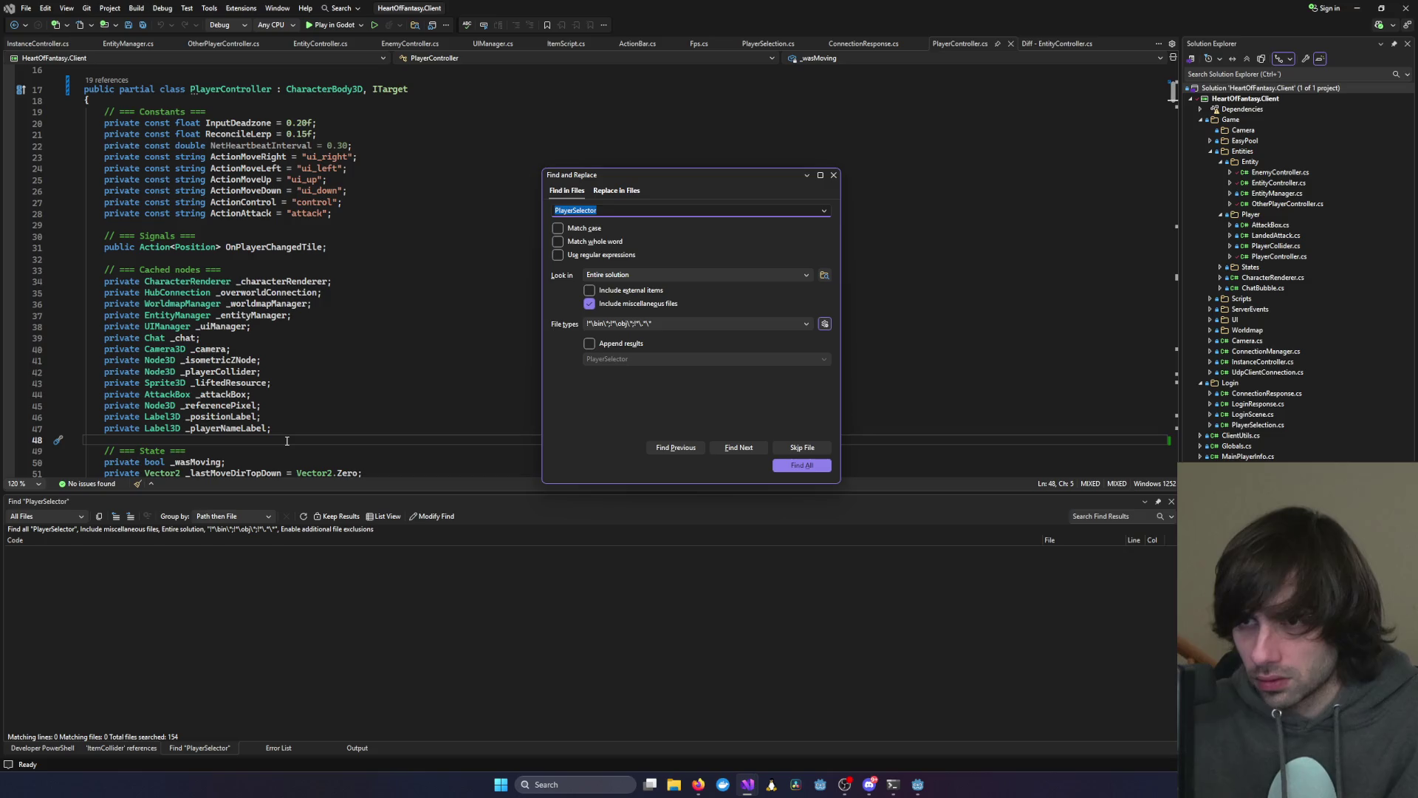
{"action": "key", "text": "Return"}
{"action": "key", "text": "alt+Tab"}
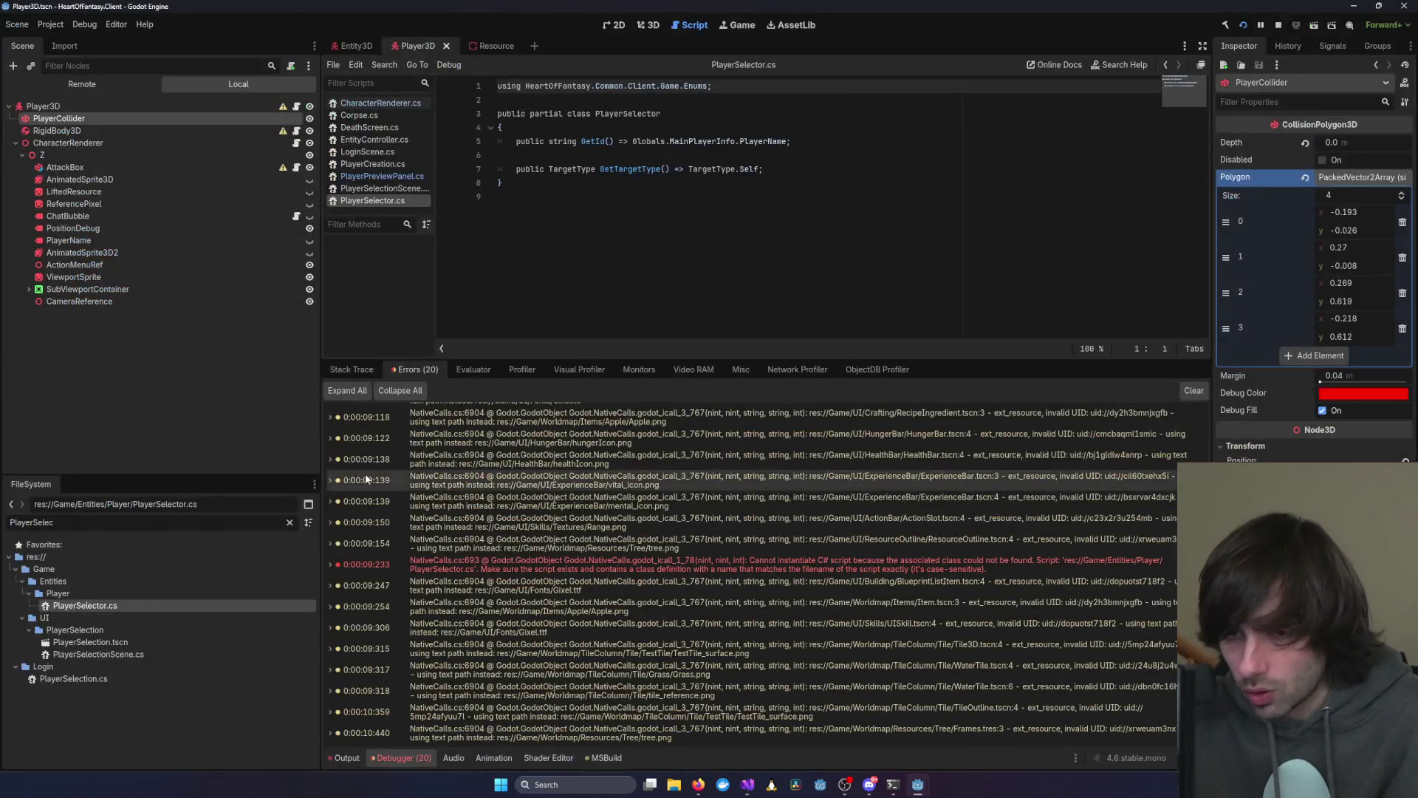
{"action": "key", "text": "alt+Tab"}
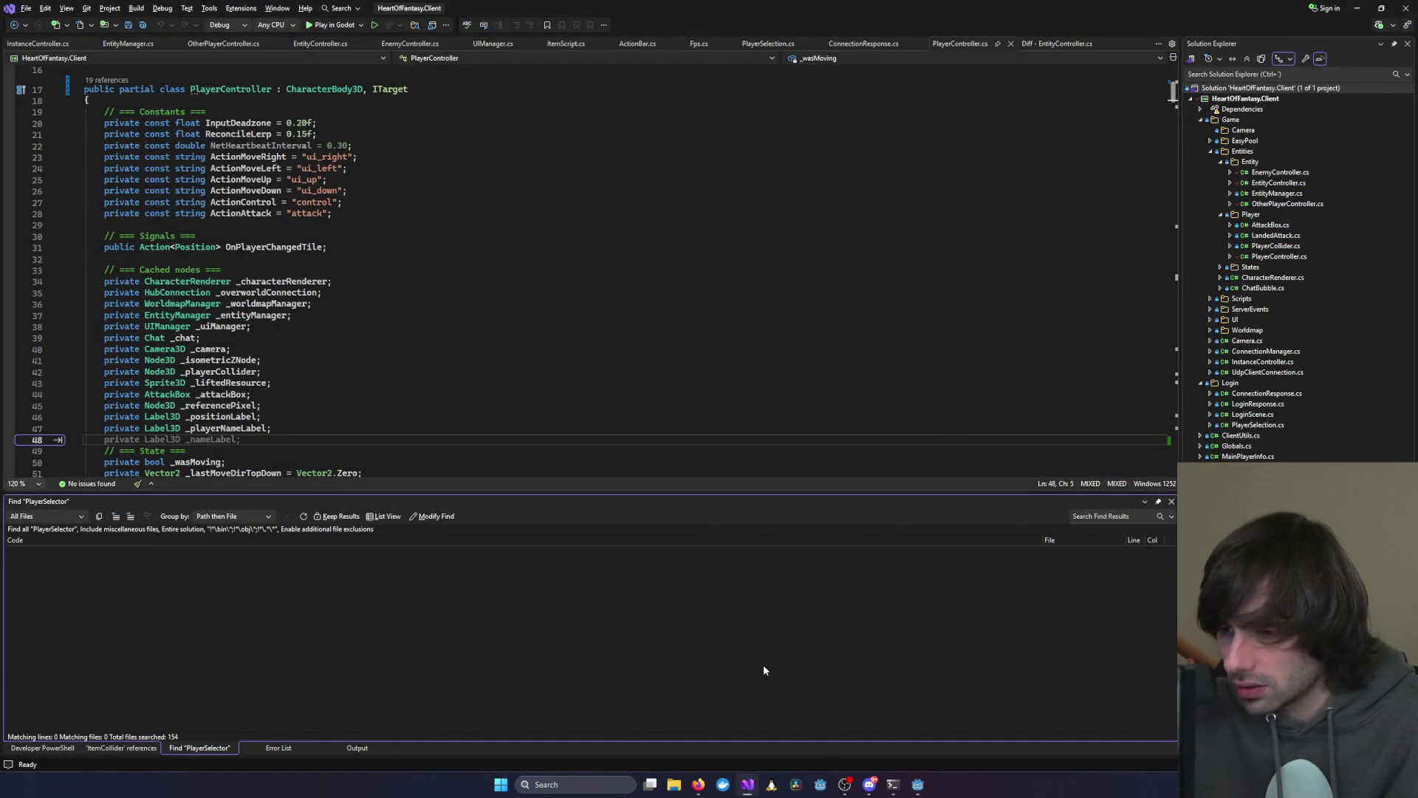
{"action": "left_click", "coordinate": [730, 781]}
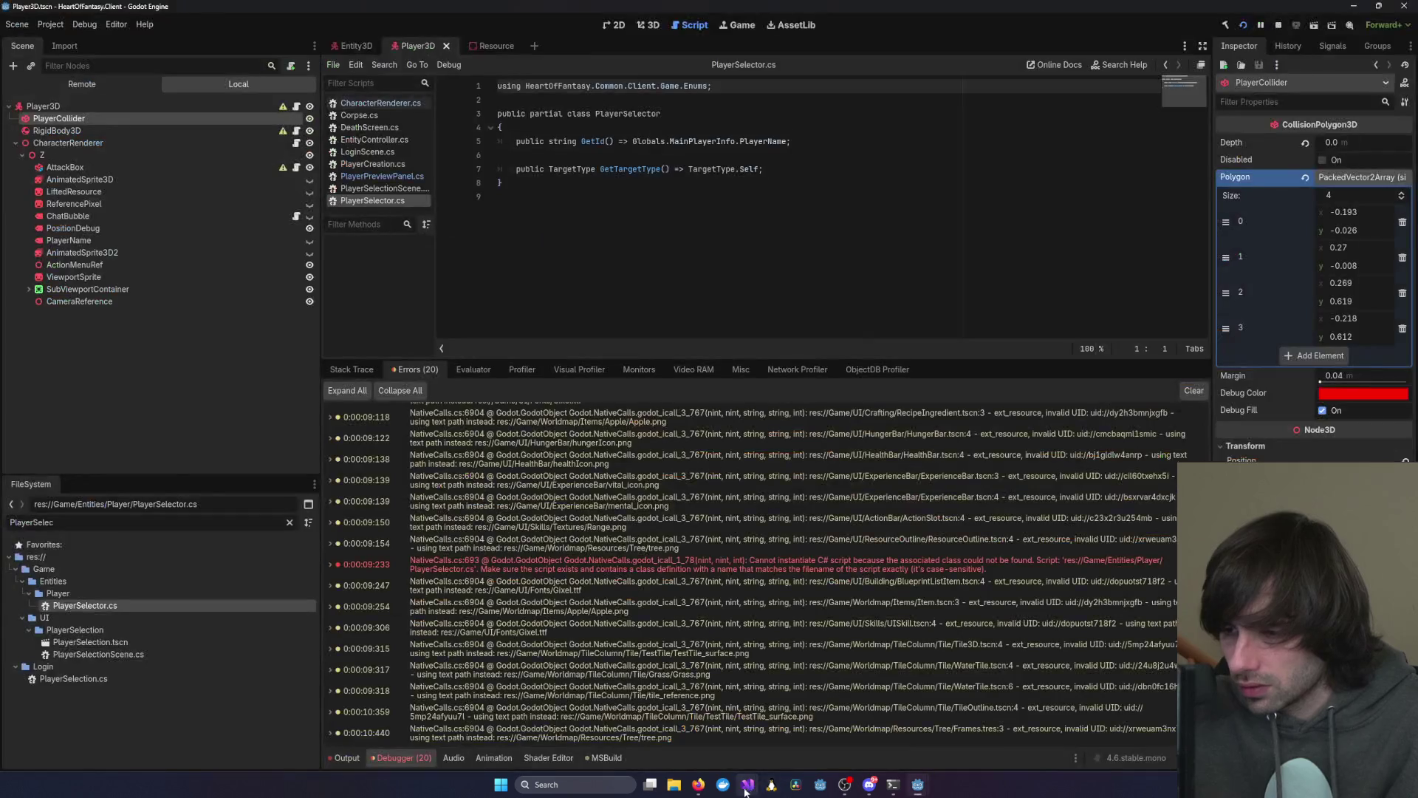
{"action": "left_click", "coordinate": [674, 784]}
{"action": "key", "text": "alt+Tab"}
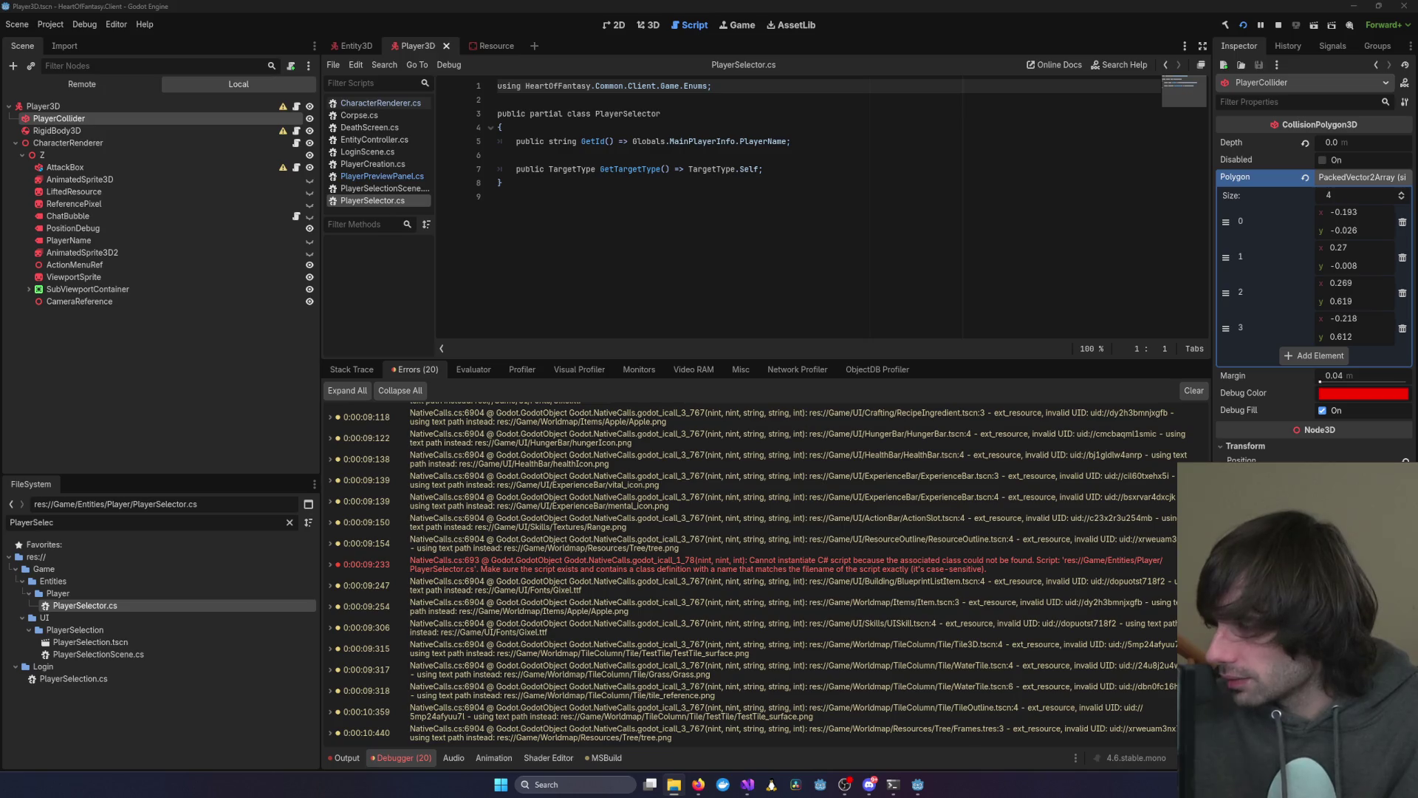
{"action": "left_click", "coordinate": [562, 784]}
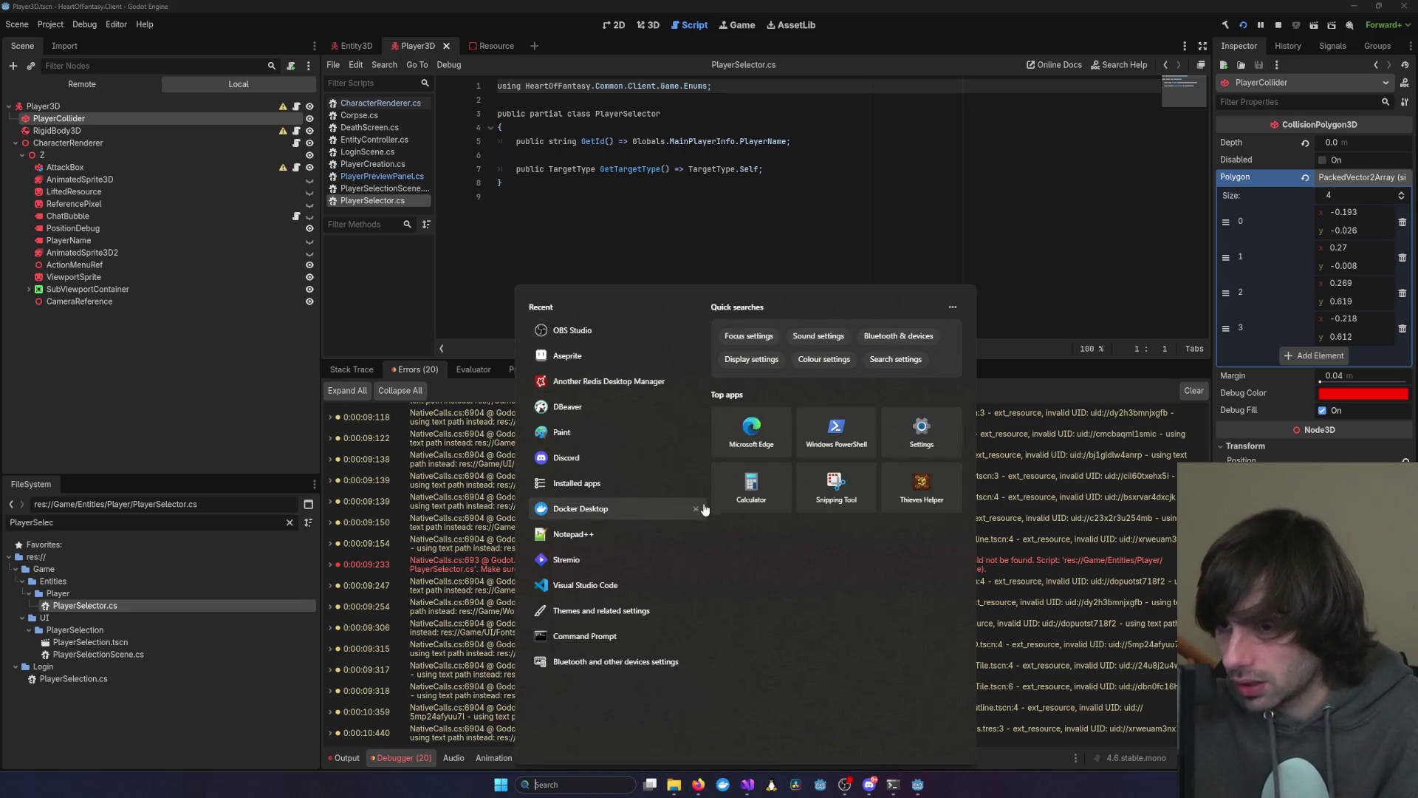
{"action": "mouse_move", "coordinate": [847, 786]}
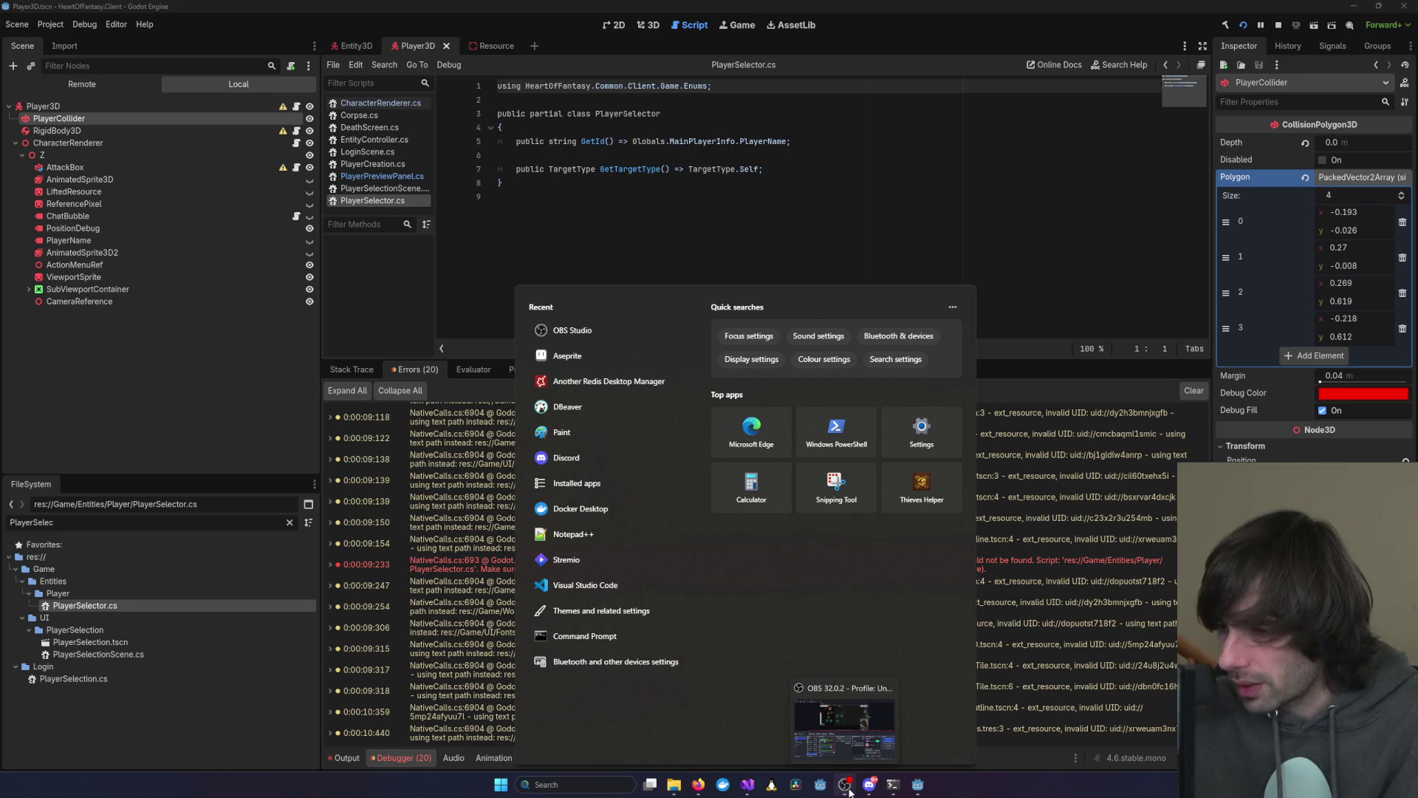
{"action": "left_click", "coordinate": [846, 786]}
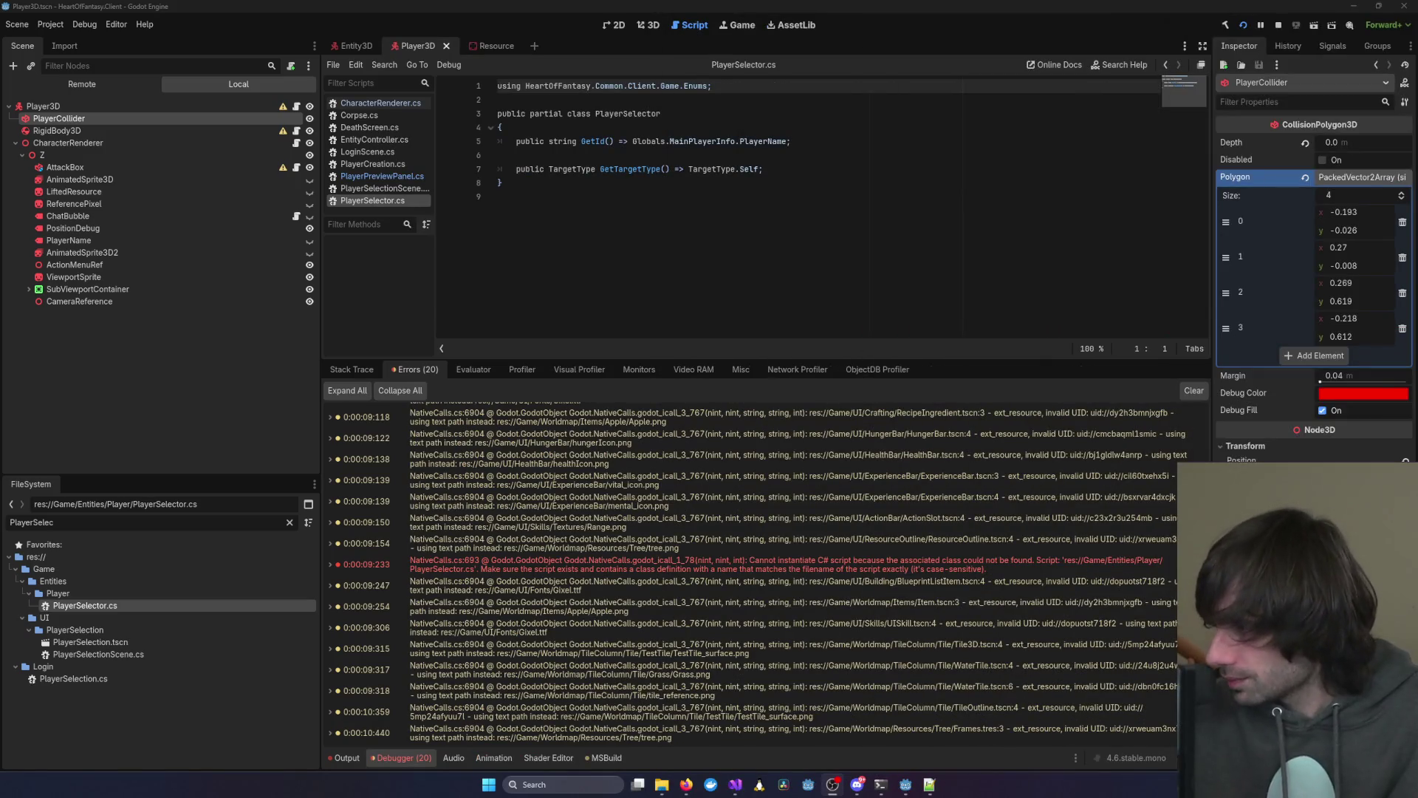
Switch to Notepad++ and open its Find in Files dialog
{"action": "key", "text": "alt+Tab"}
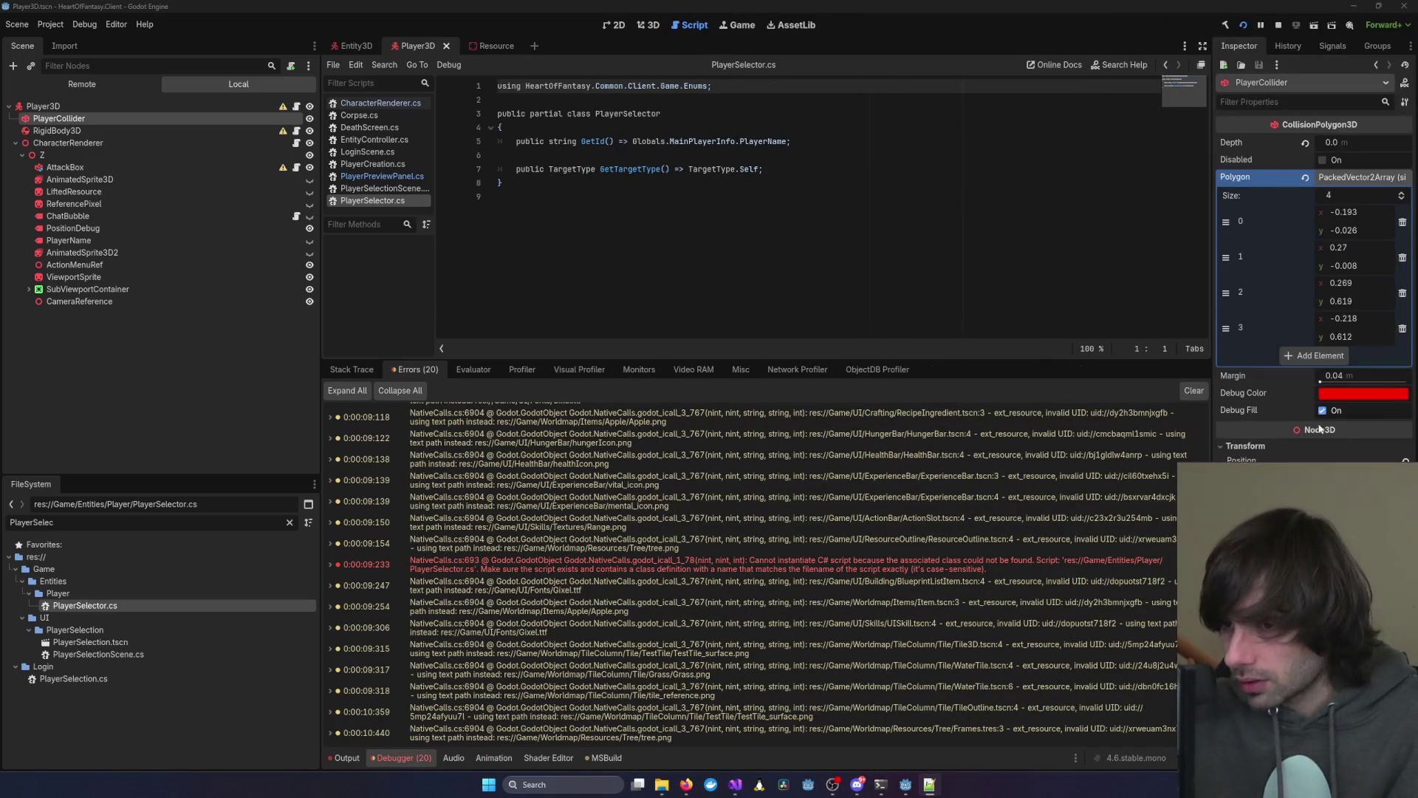
{"action": "key", "text": "ctrl+shift+f"}
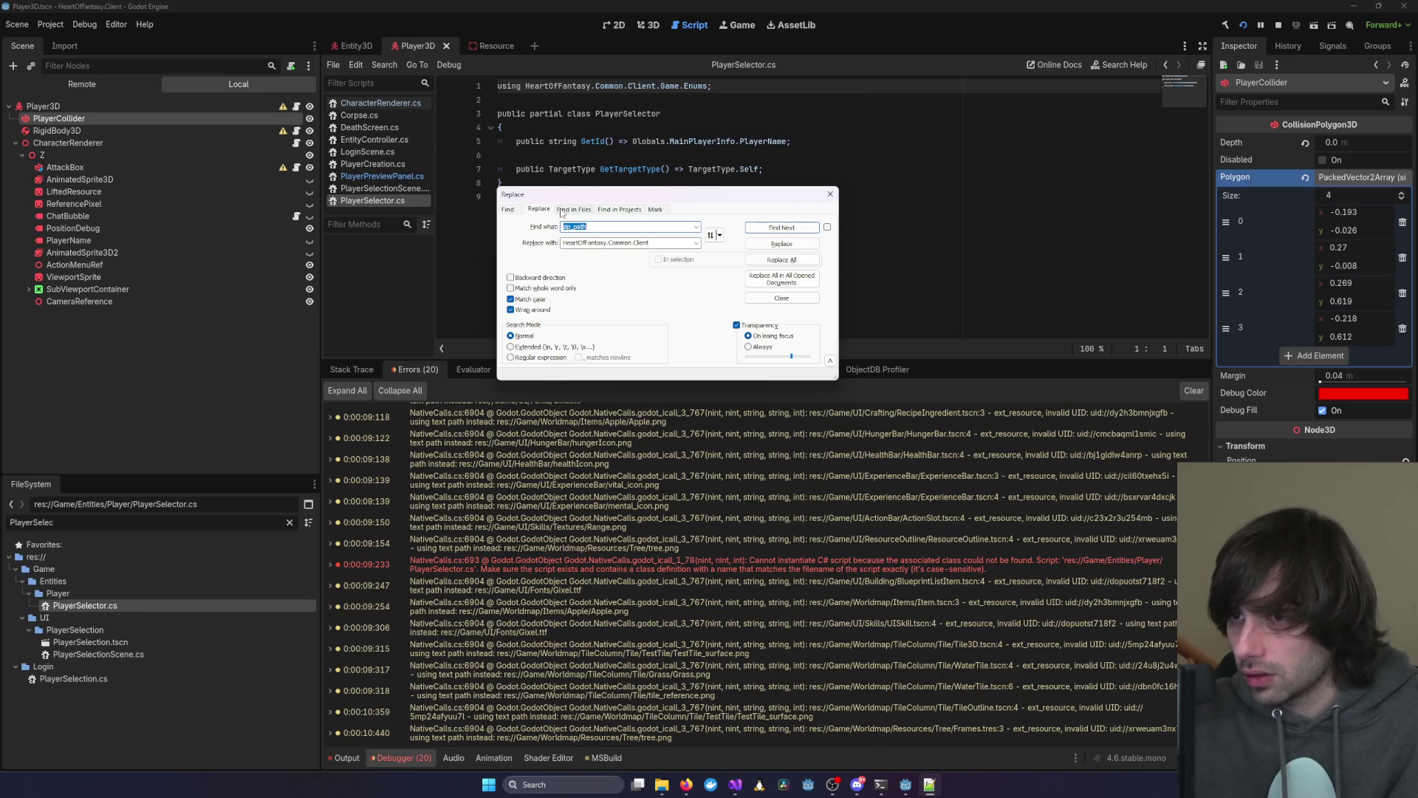
Set the Find in Files directory to the HeartOfFantasy.Client folder
{"action": "left_click", "coordinate": [711, 275]}
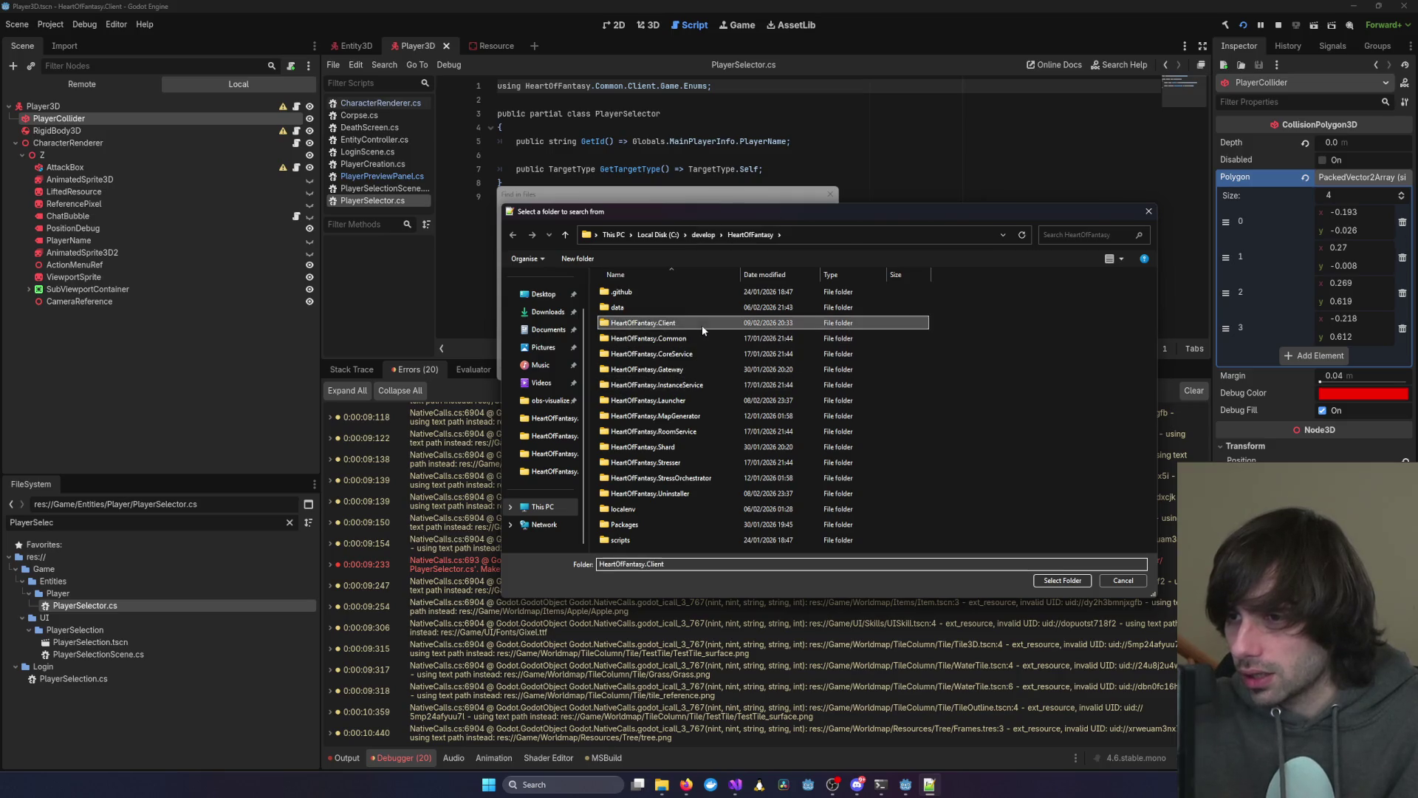
{"action": "double_click", "coordinate": [643, 323]}
{"action": "left_click", "coordinate": [1064, 580]}
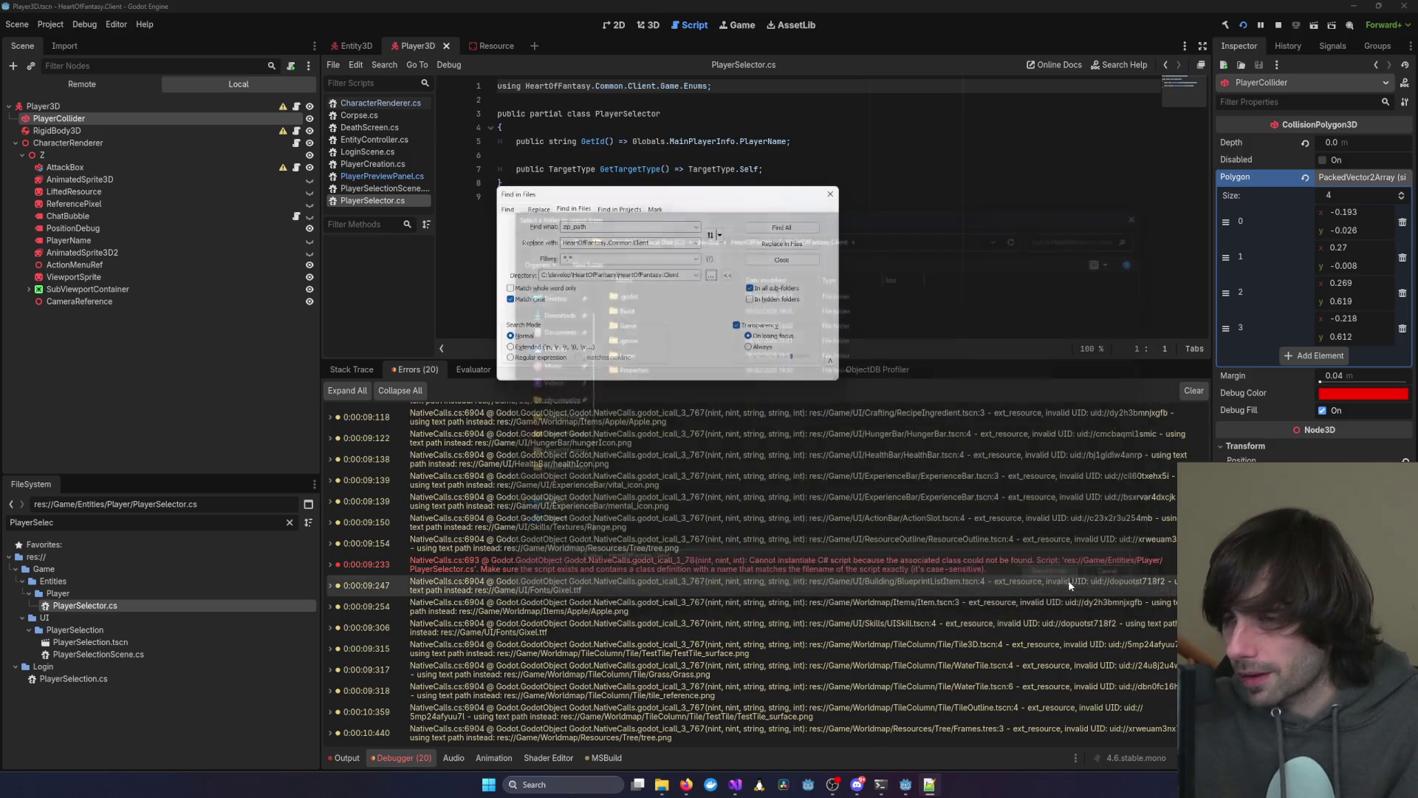
Search that folder for 'PlayerSelector'
{"action": "type", "text": "AdjustYAxisToZAxis"}
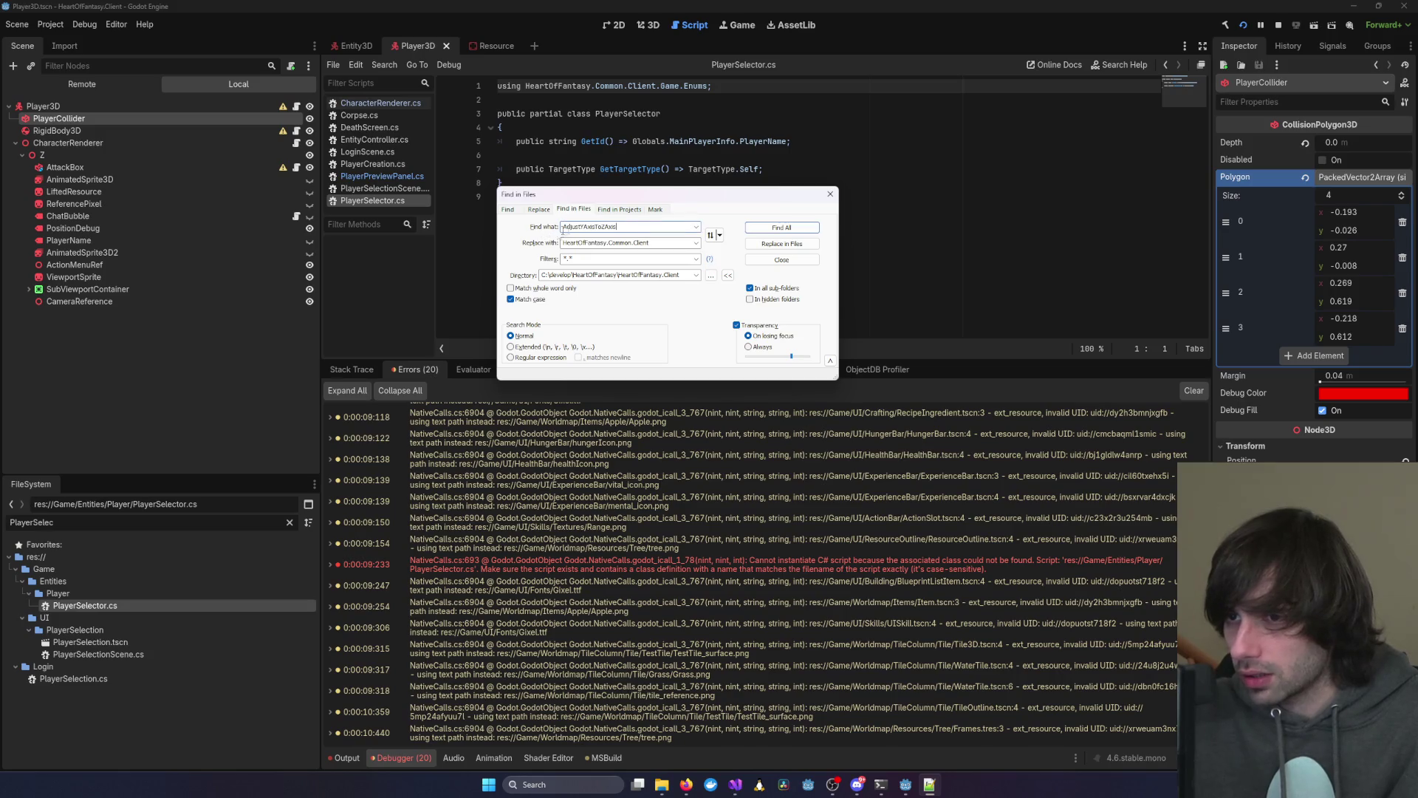
{"action": "left_click", "coordinate": [735, 785]}
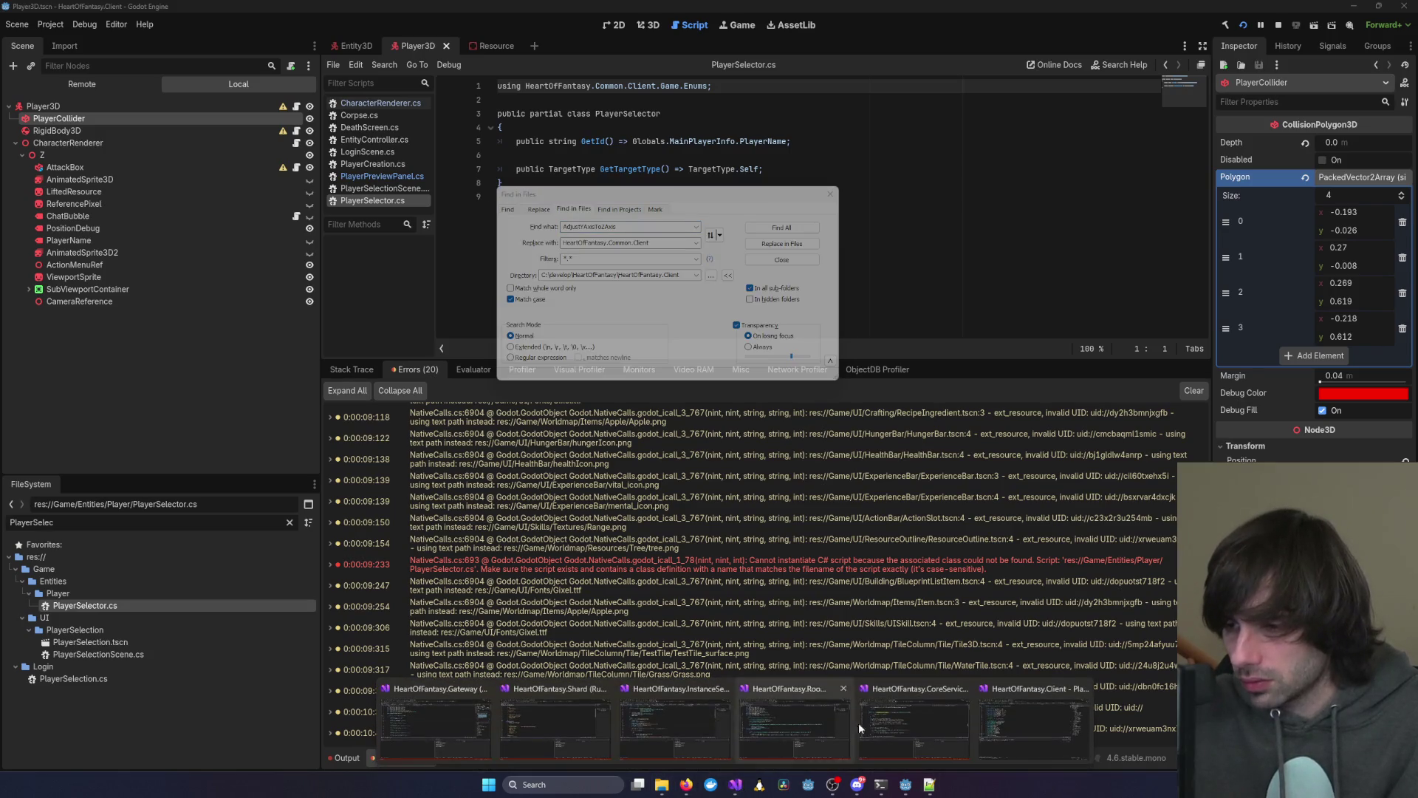
{"action": "left_click", "coordinate": [1061, 719]}
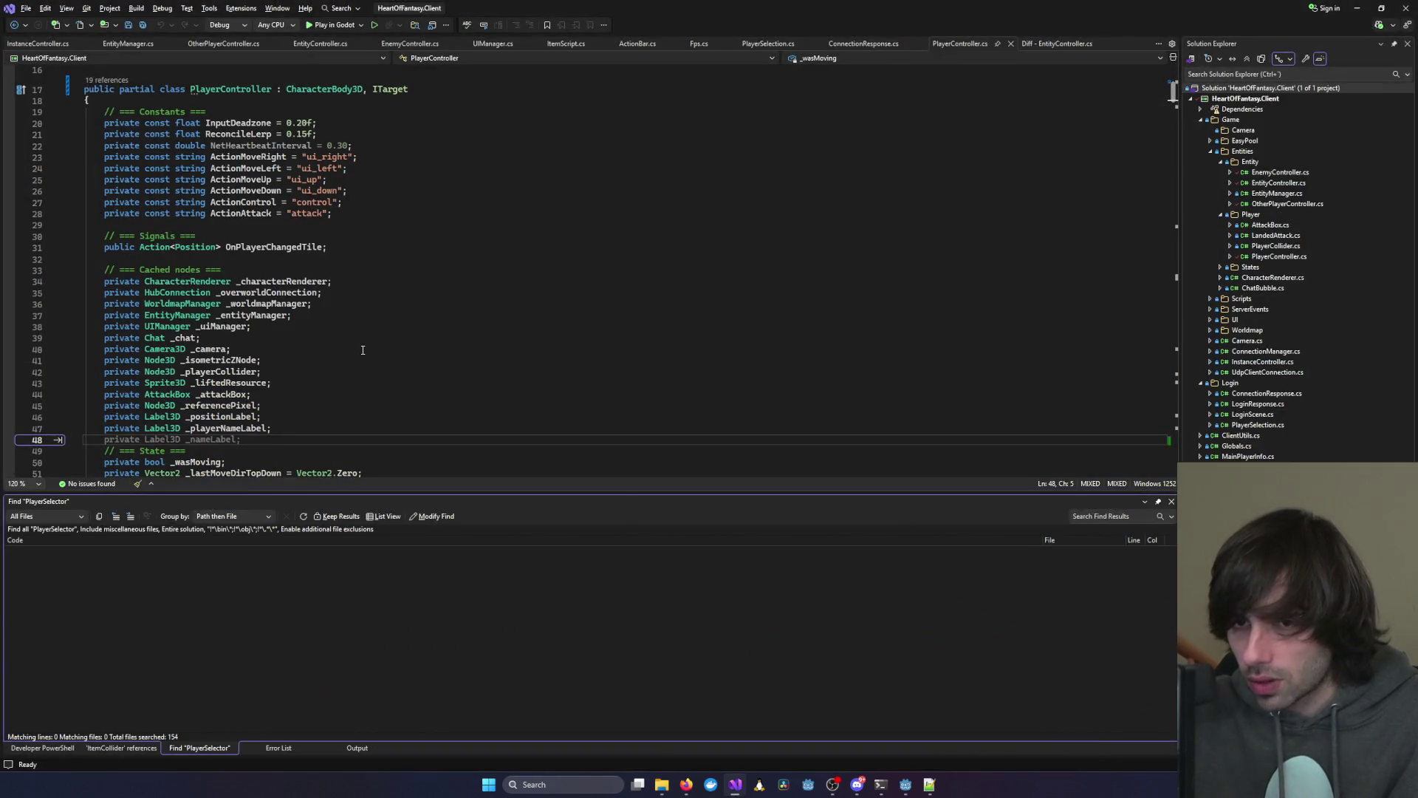
{"action": "key", "text": "alt+Tab"}
{"action": "type", "text": "P"}
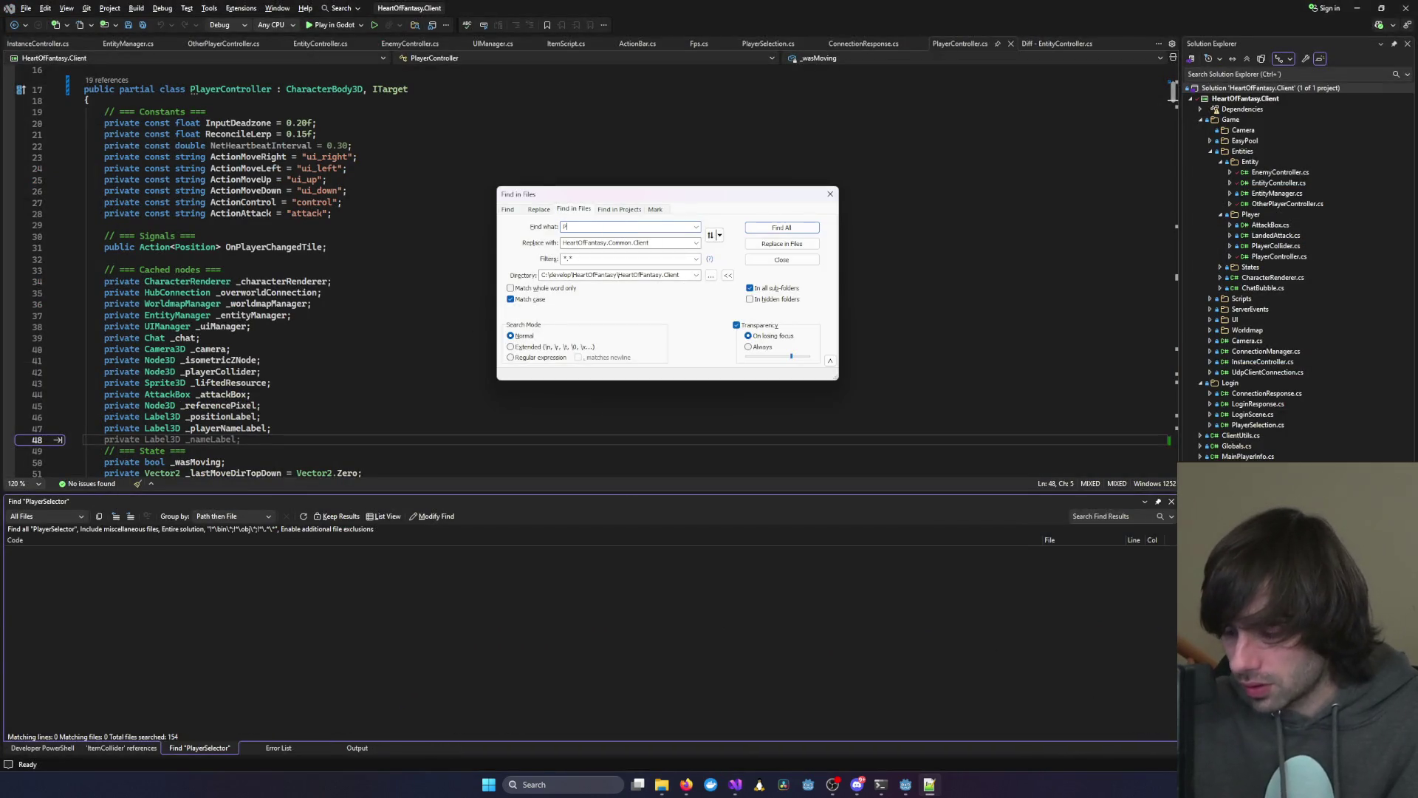
{"action": "type", "text": "layerSelector"}
{"action": "key", "text": "Return"}
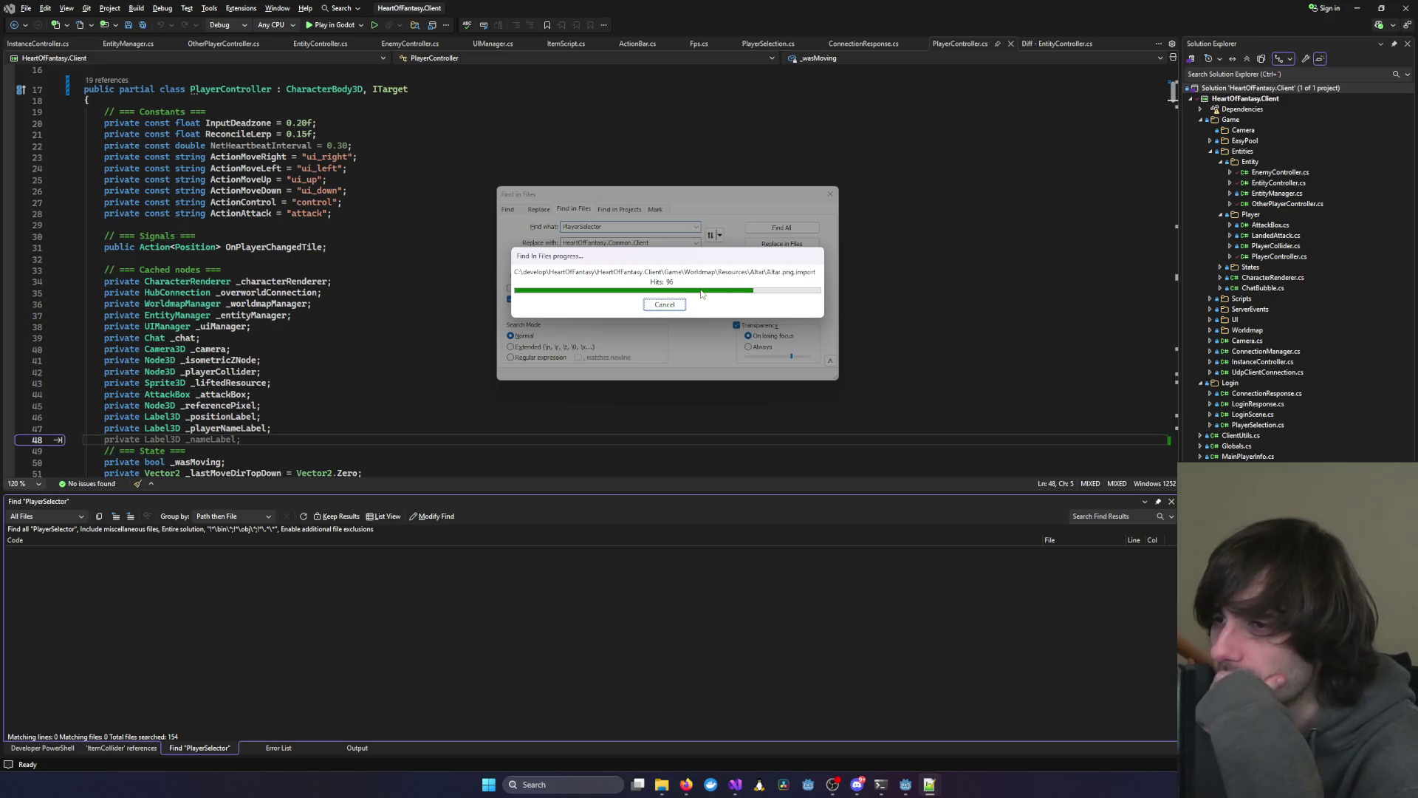
Cancel the running PlayerSelector find-in-files search
{"action": "left_click", "coordinate": [679, 307]}
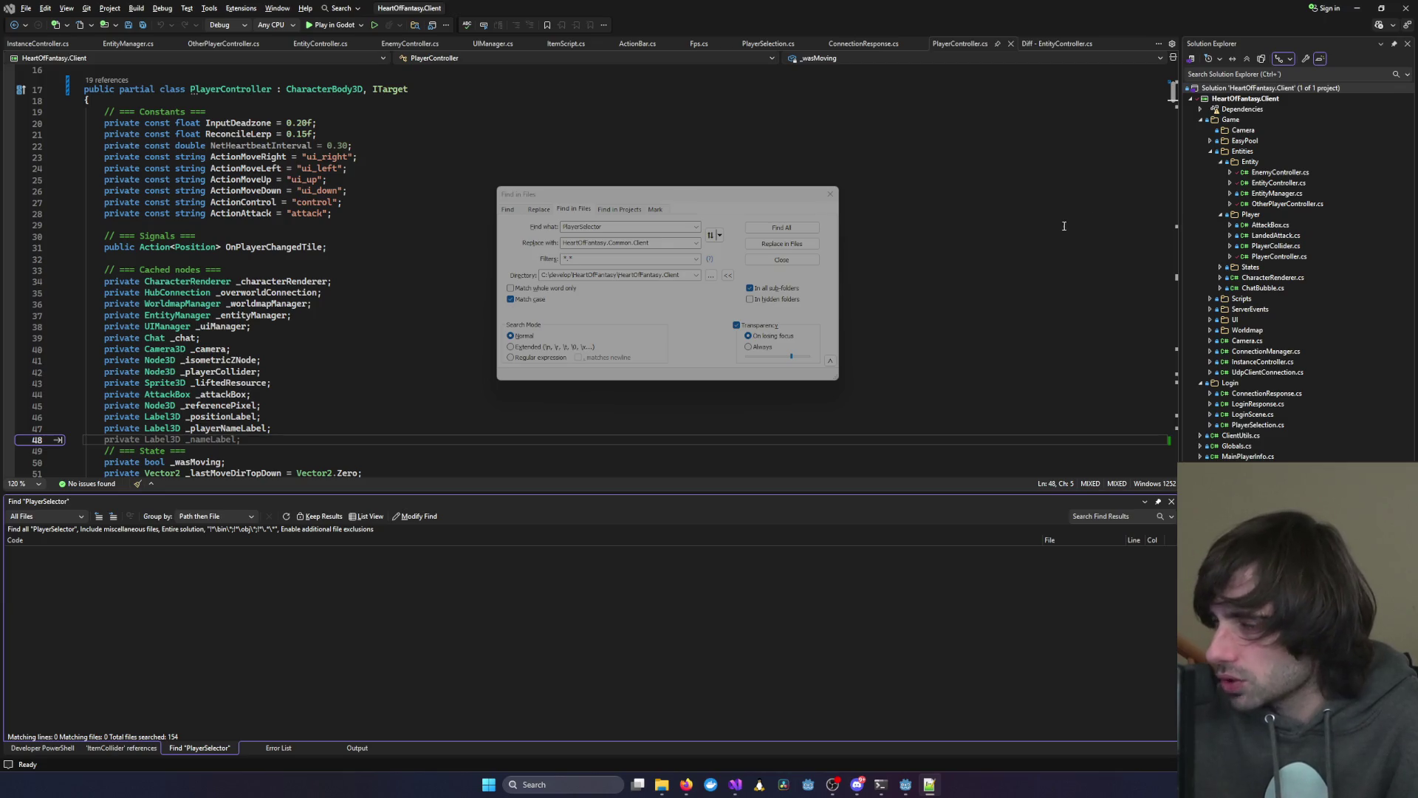
Rebuild the HeartOfFantasy.Client solution in Visual Studio, then switch back to Godot
{"action": "left_click", "coordinate": [954, 296]}
{"action": "right_click", "coordinate": [1278, 89]}
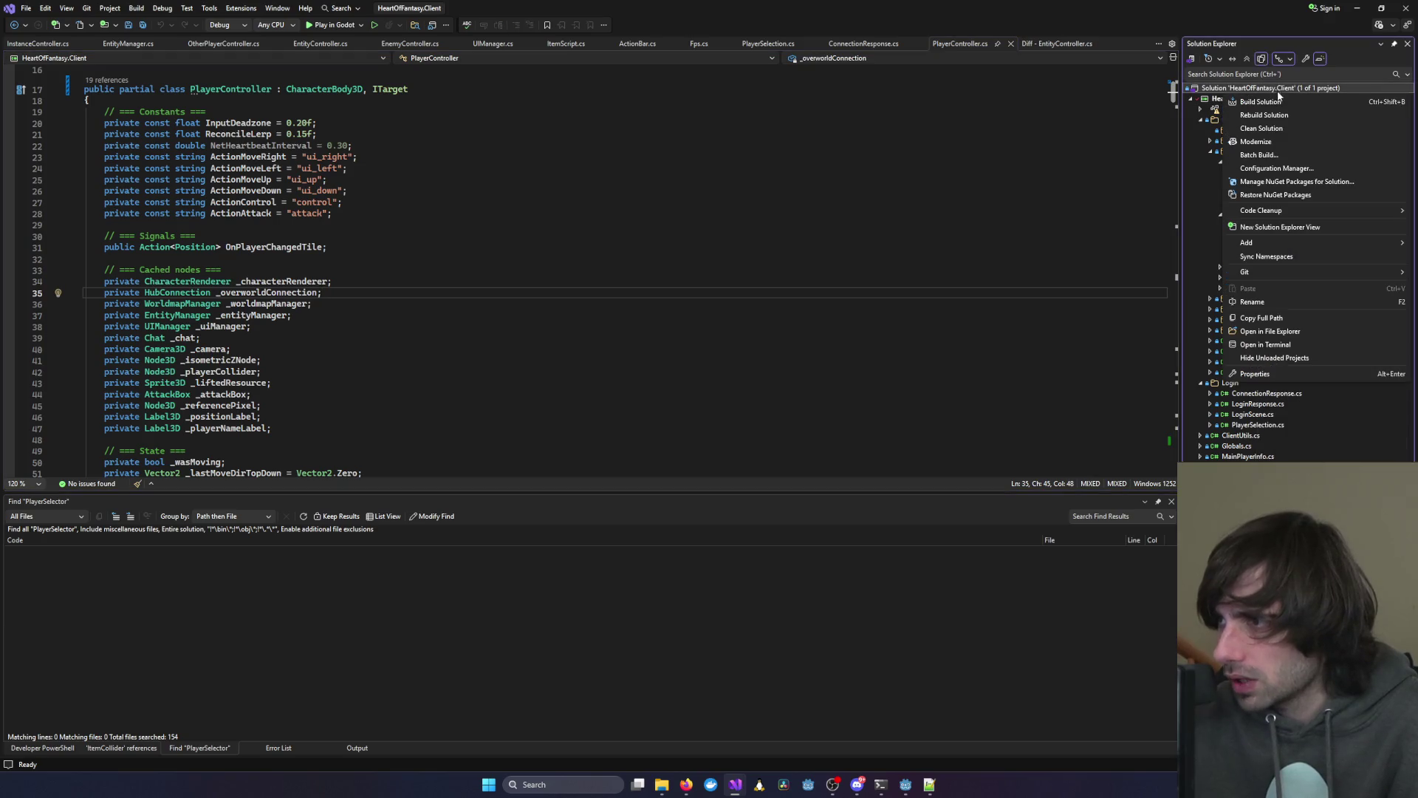
{"action": "left_click", "coordinate": [1264, 115]}
{"action": "left_click", "coordinate": [849, 236]}
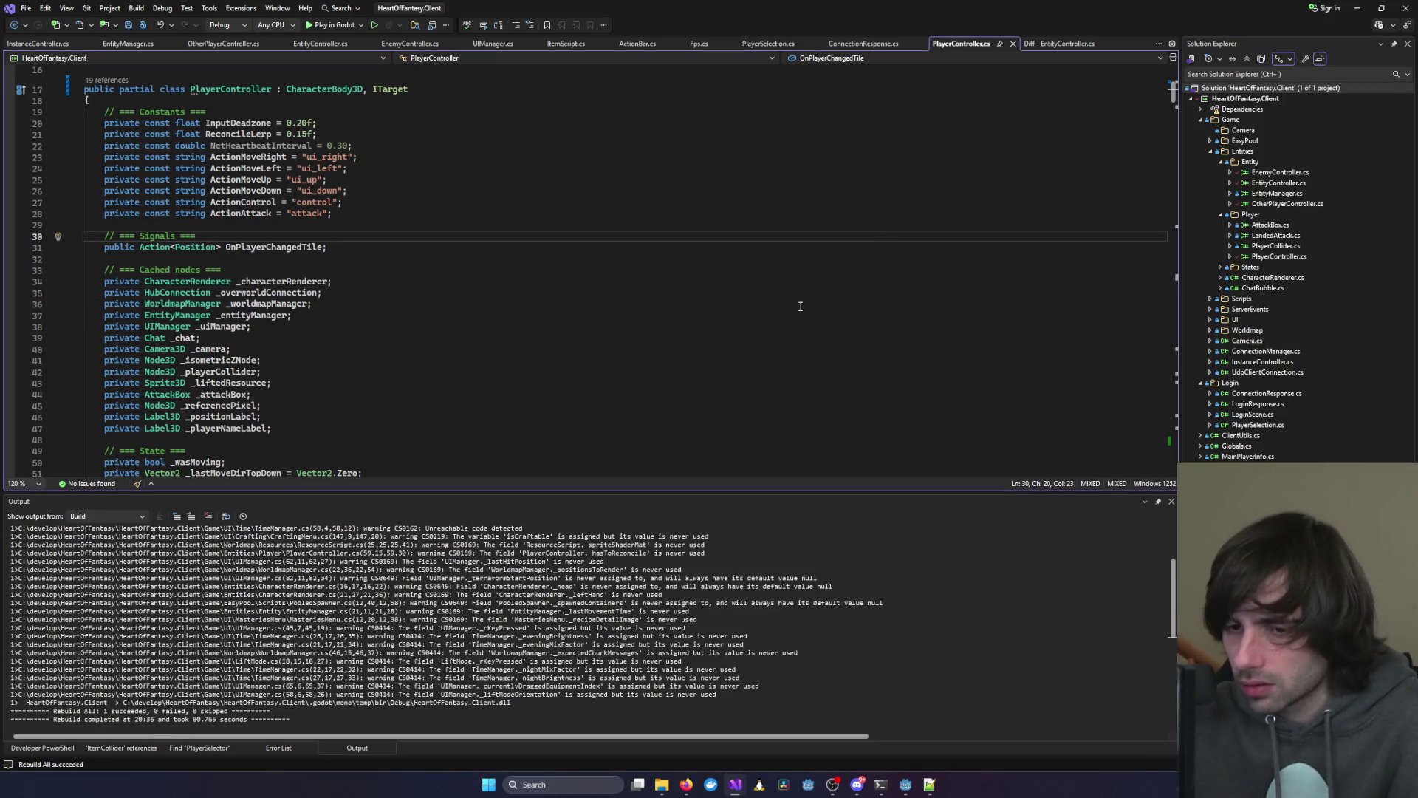
{"action": "mouse_move", "coordinate": [906, 784]}
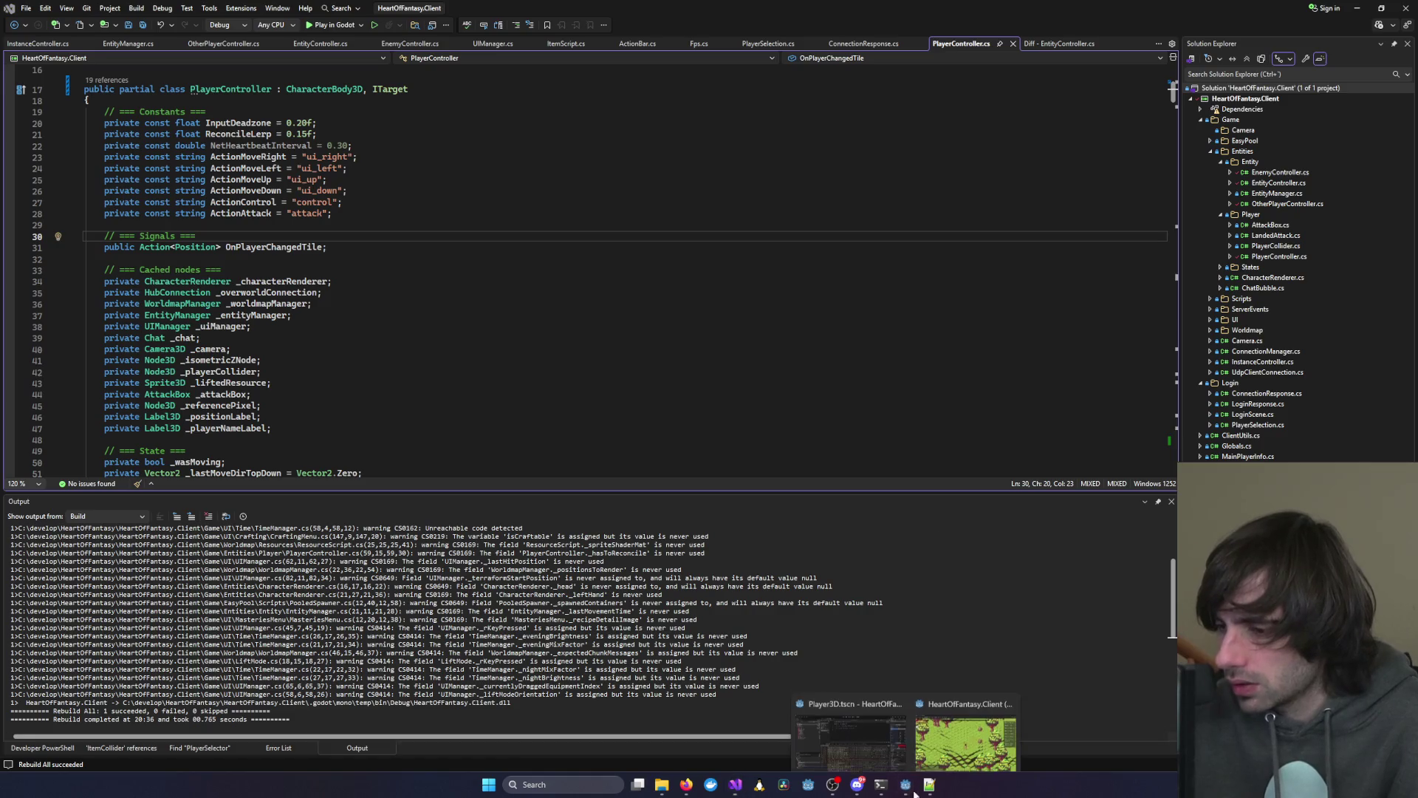
{"action": "mouse_move", "coordinate": [972, 743]}
{"action": "left_click", "coordinate": [906, 784]}
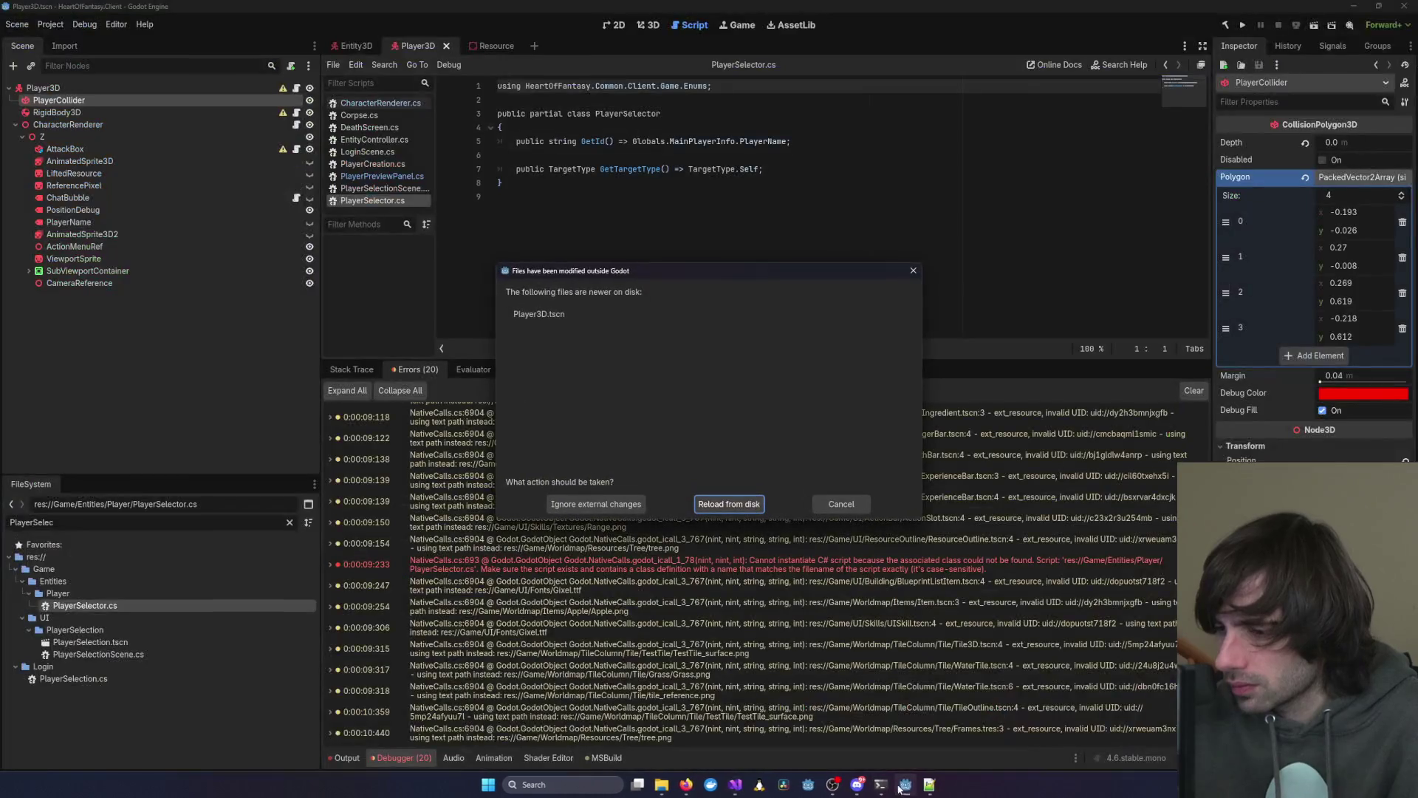
Reload Player3D.tscn from disk and dismiss the parsing and scene-loading error alerts
{"action": "left_click", "coordinate": [724, 504]}
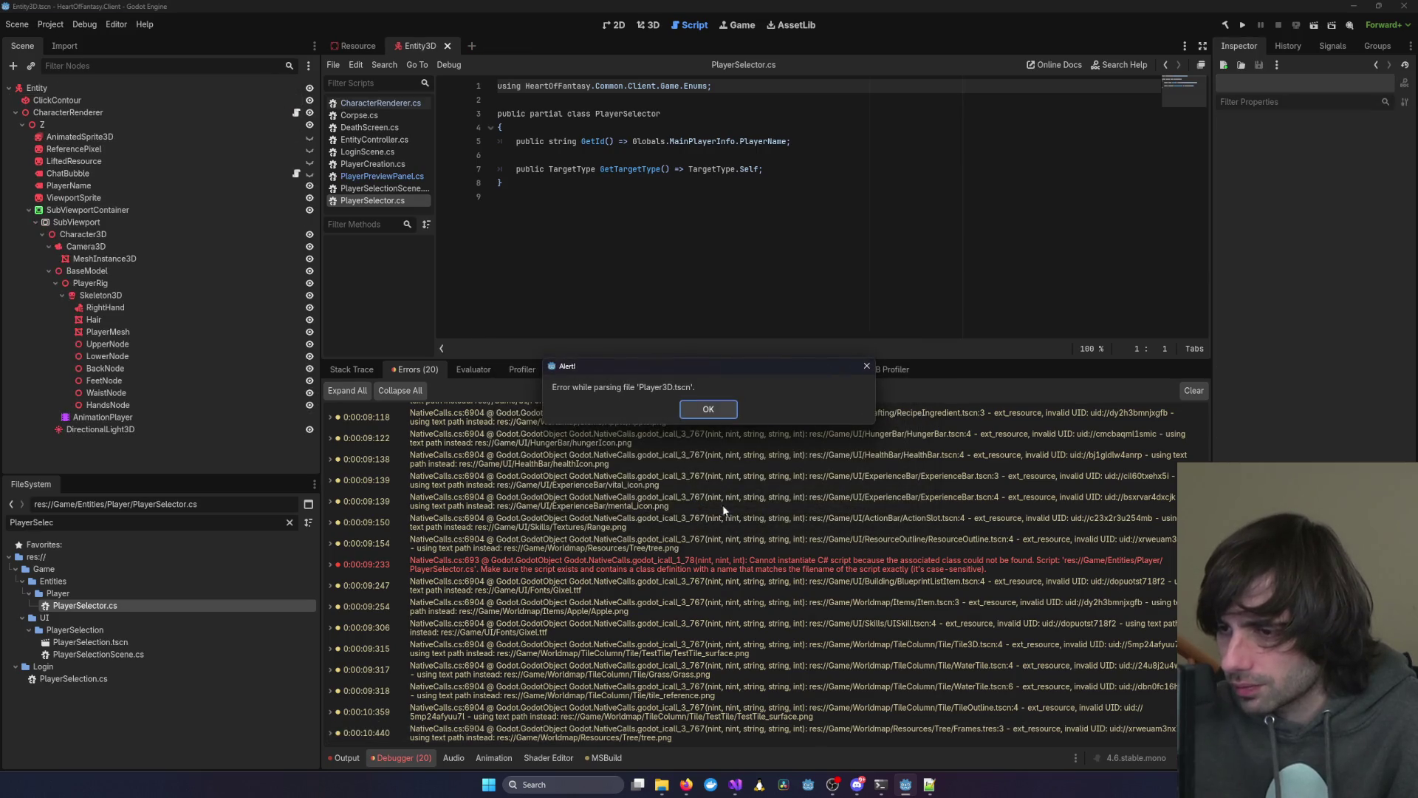
{"action": "left_click", "coordinate": [717, 410]}
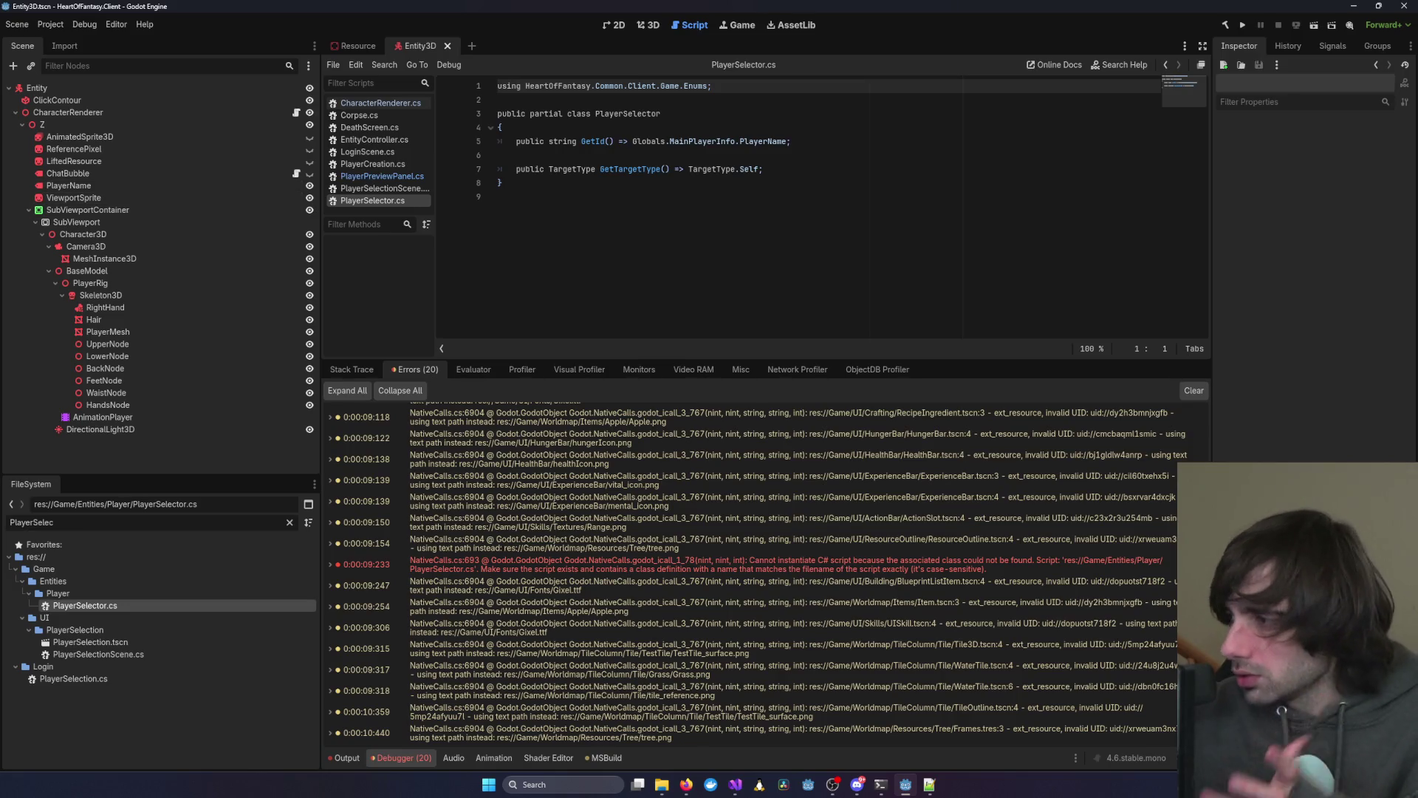
{"action": "key", "text": "alt+Tab"}
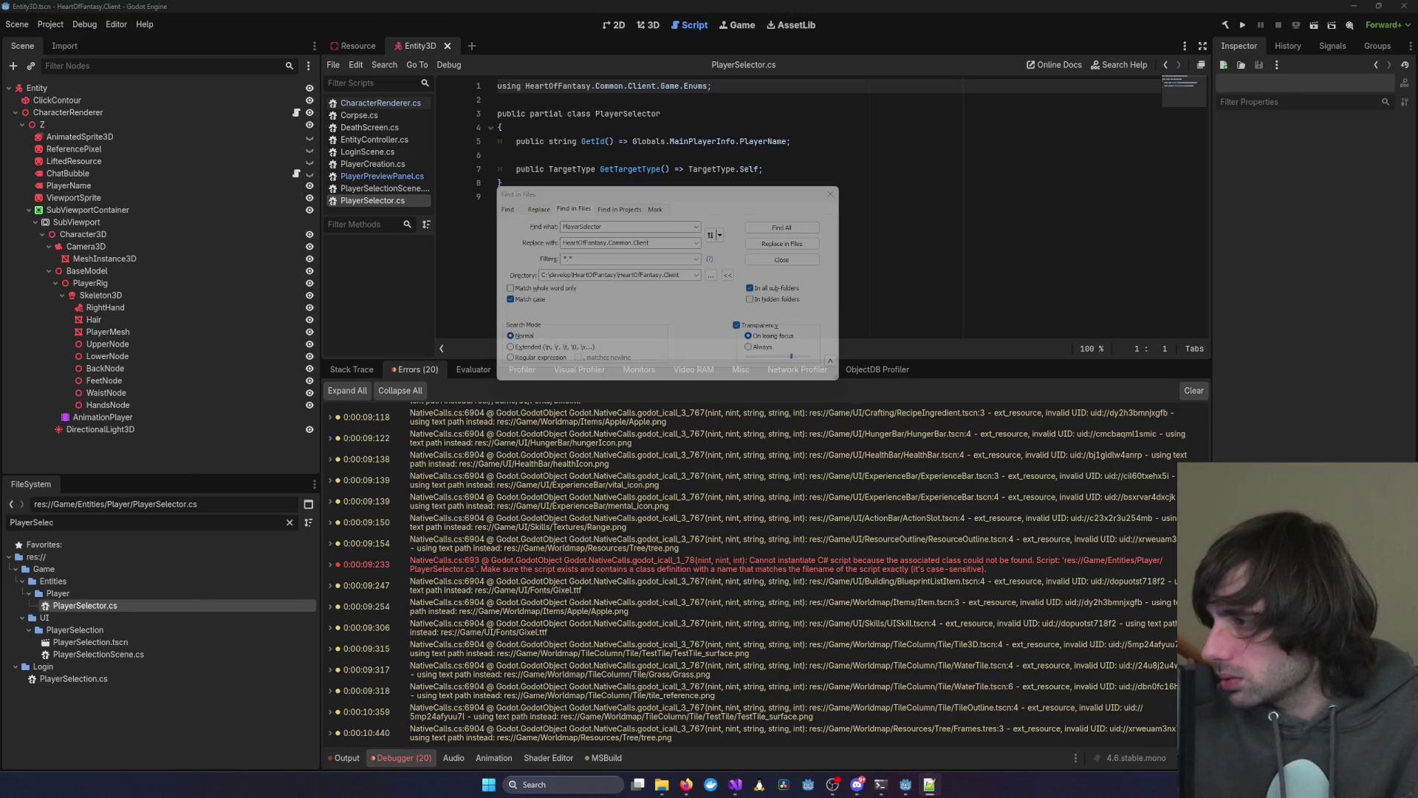
{"action": "left_click", "coordinate": [933, 388]}
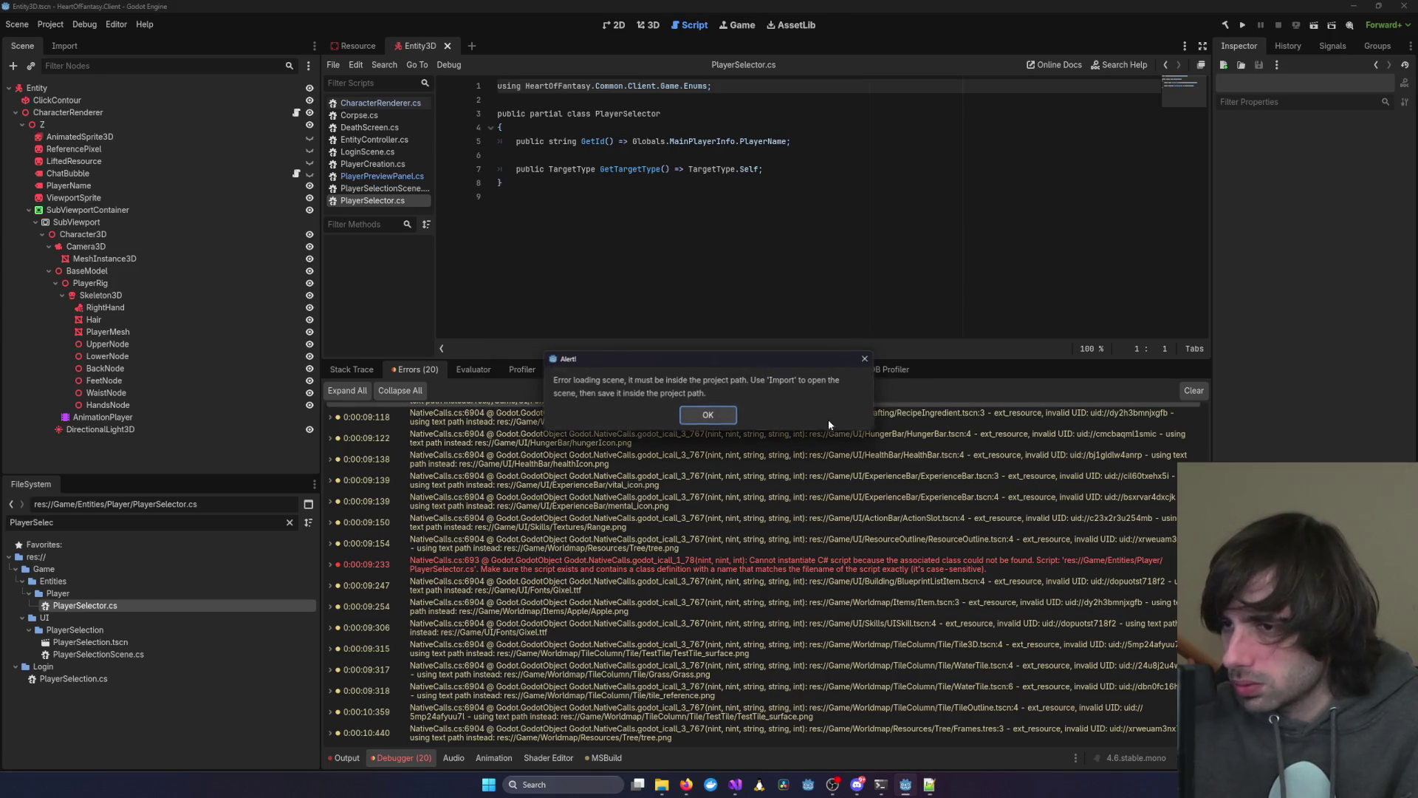
{"action": "left_click", "coordinate": [709, 417]}
{"action": "left_click", "coordinate": [622, 319]}
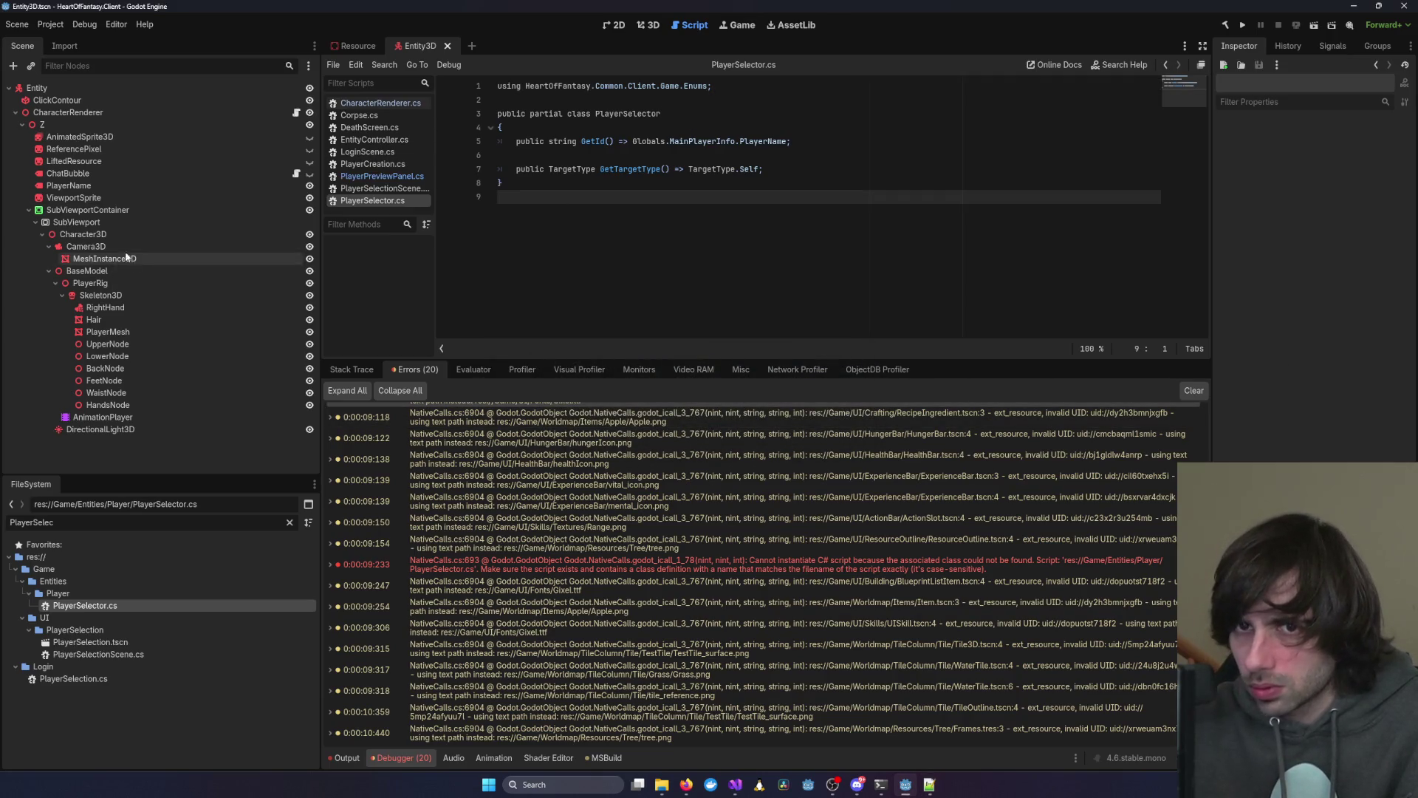
{"action": "left_click", "coordinate": [71, 161]}
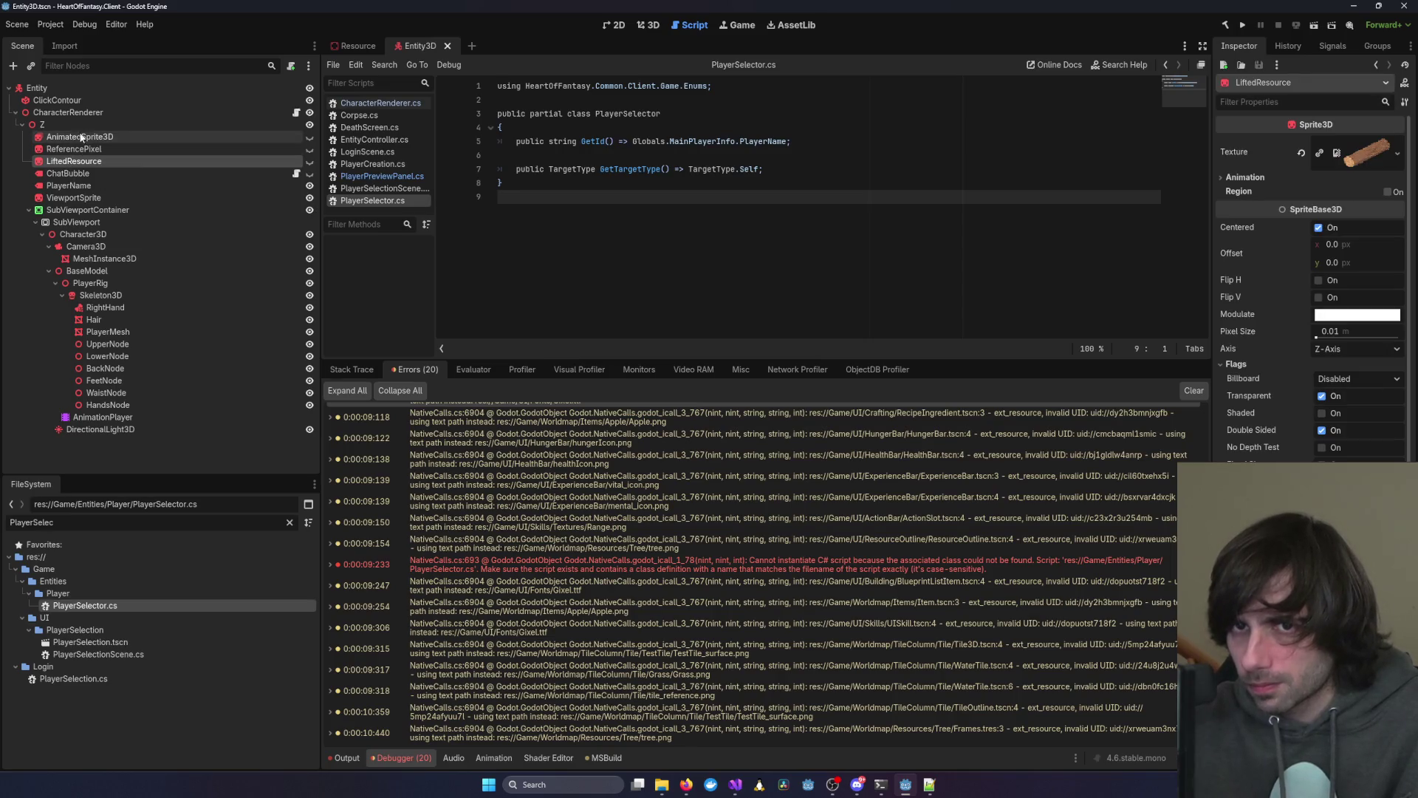
{"action": "left_click", "coordinate": [79, 90]}
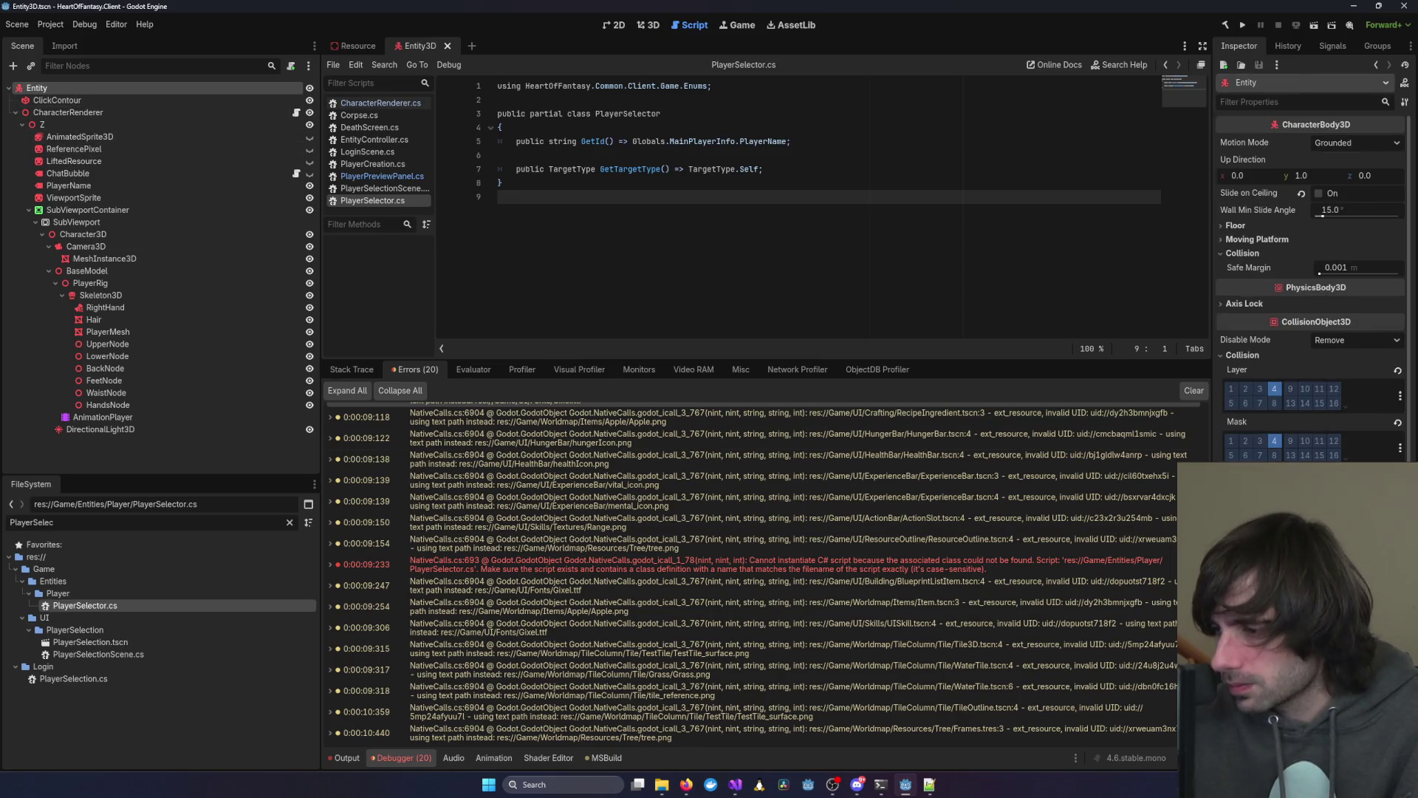
{"action": "left_click", "coordinate": [180, 99]}
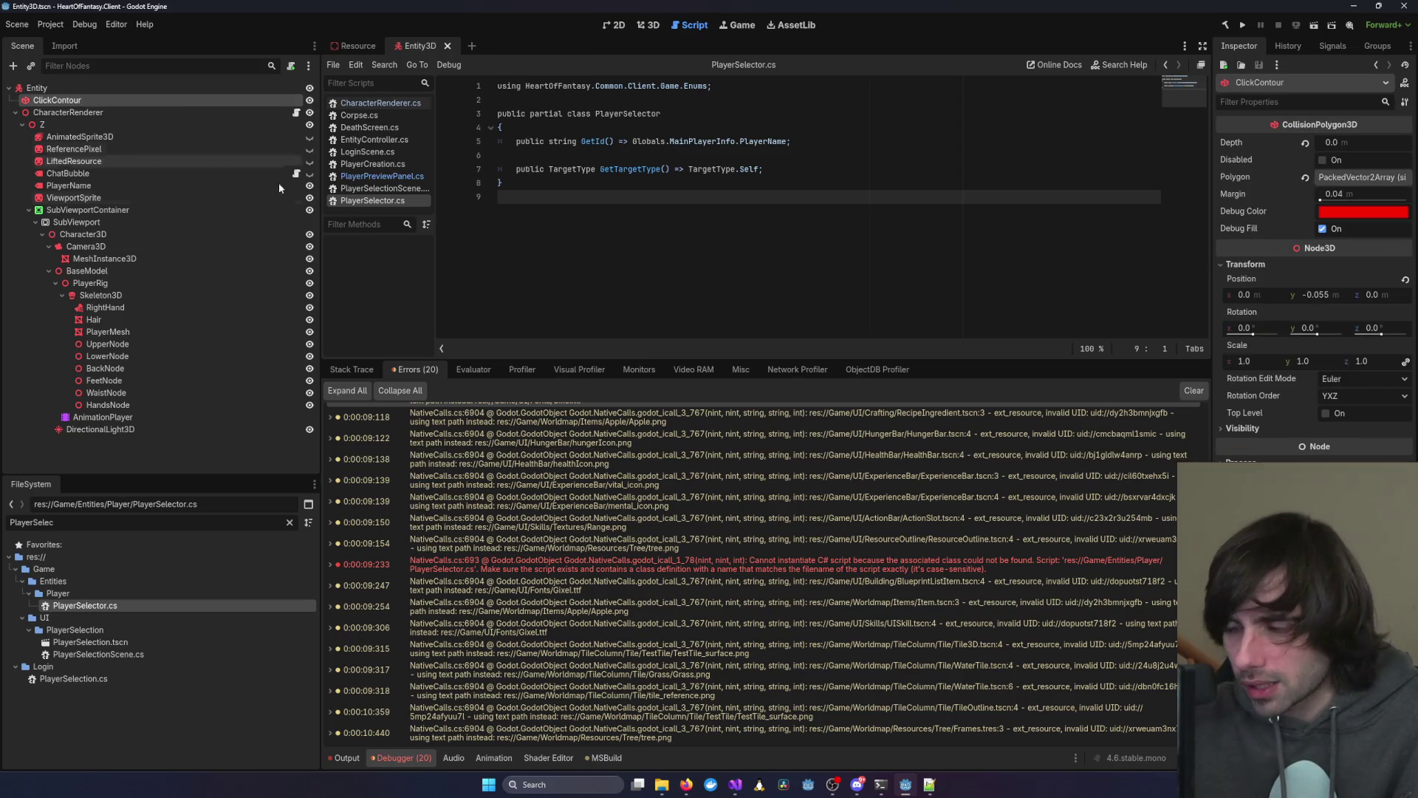
{"action": "left_click", "coordinate": [87, 113]}
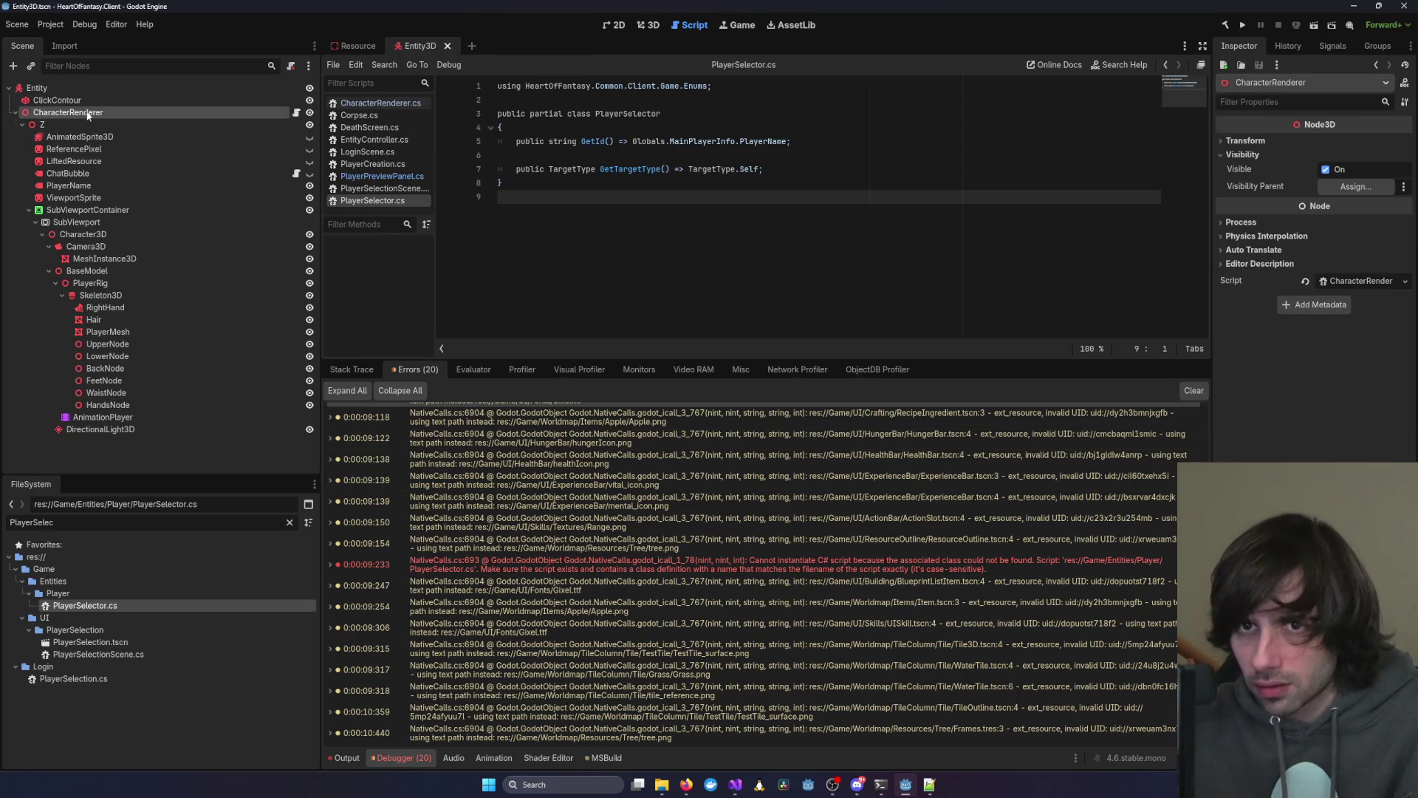
{"action": "left_click", "coordinate": [148, 138]}
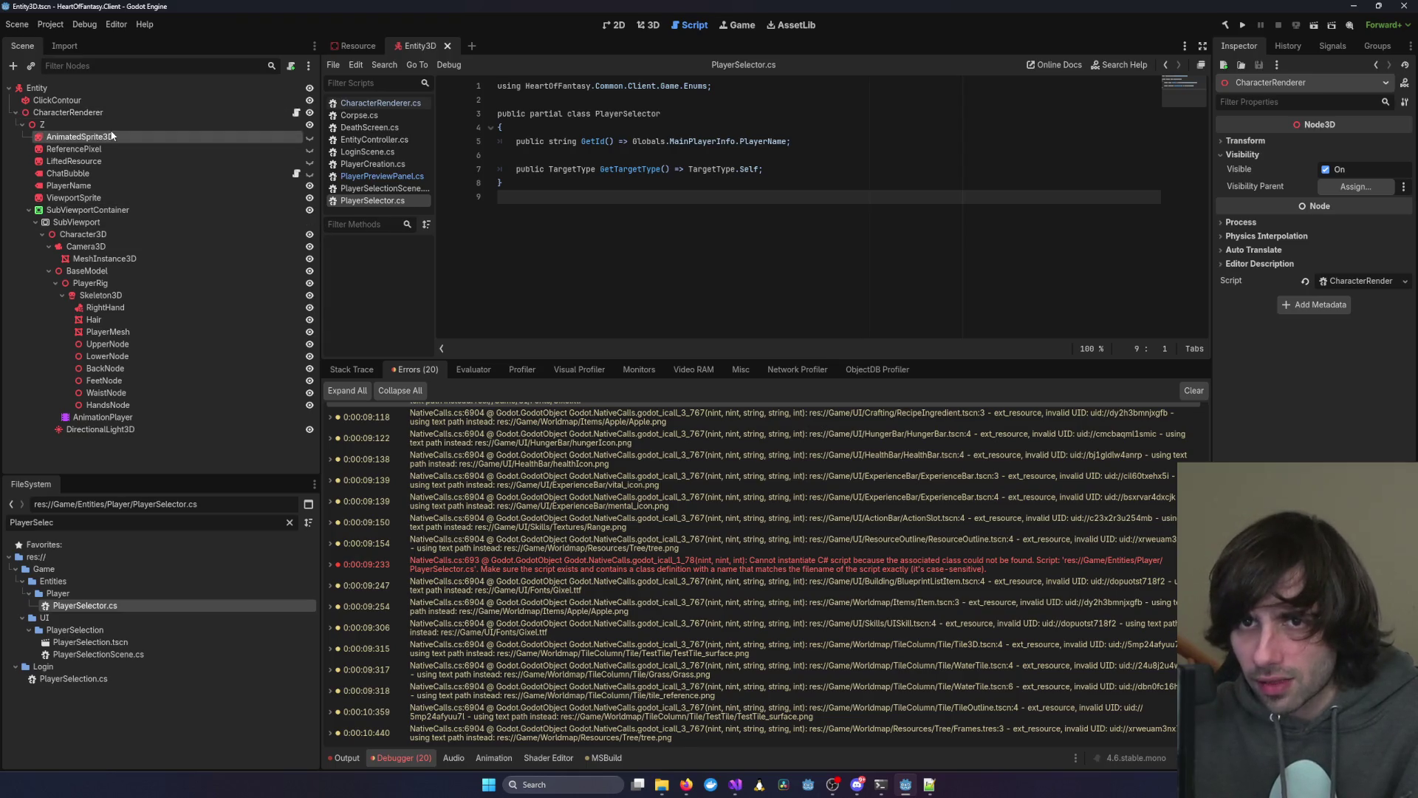
{"action": "left_click", "coordinate": [143, 151]}
{"action": "left_click", "coordinate": [139, 161]}
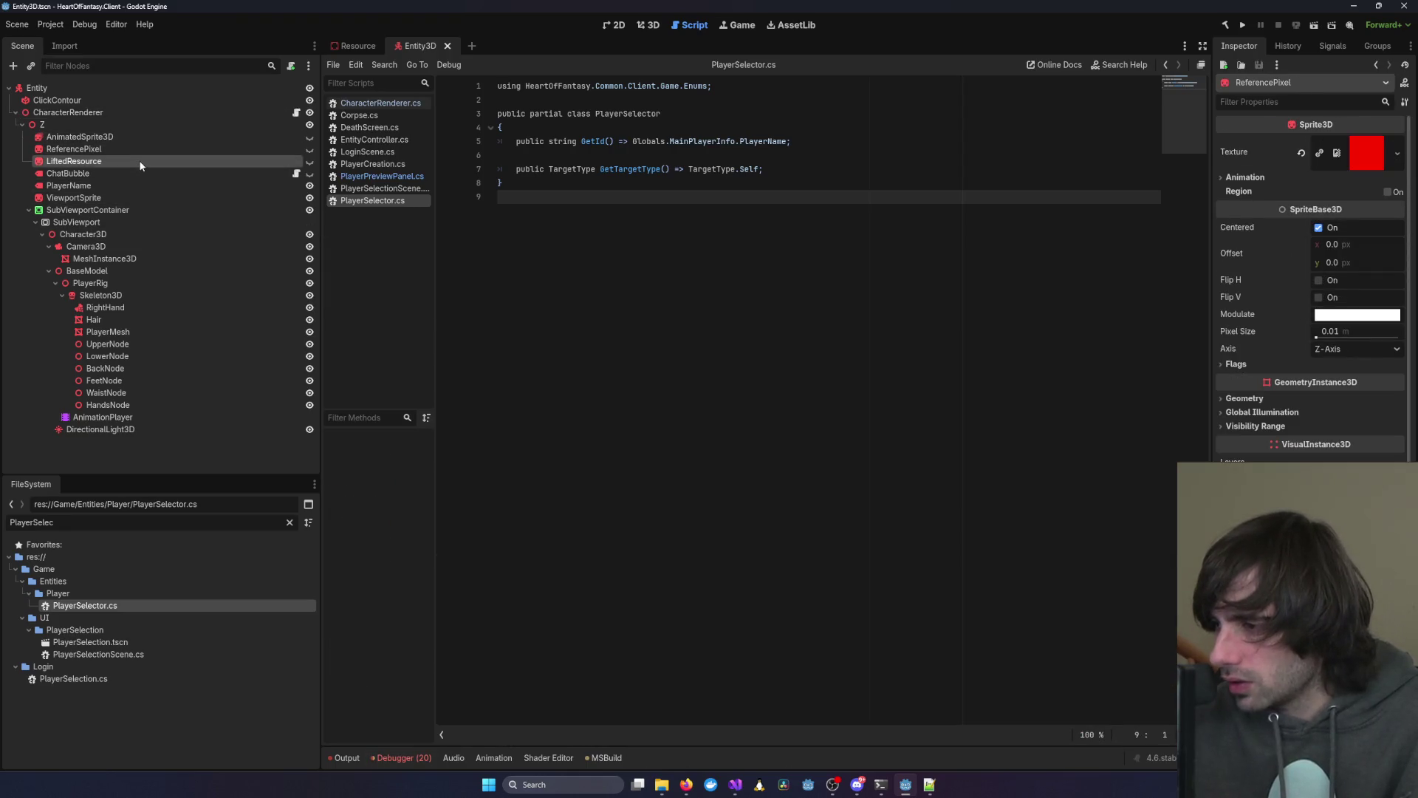
{"action": "left_click", "coordinate": [130, 173]}
{"action": "left_click", "coordinate": [124, 186]}
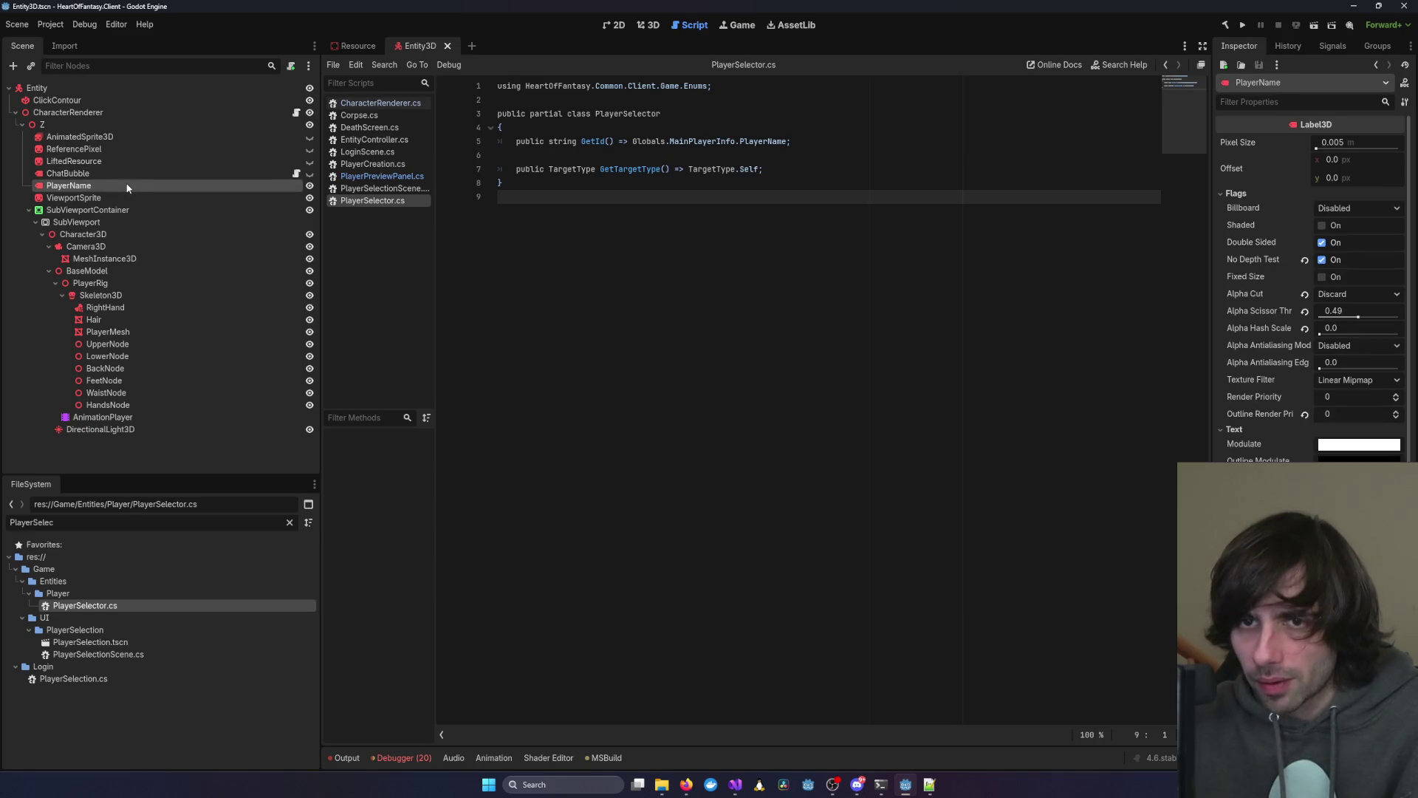
{"action": "left_click", "coordinate": [117, 197]}
{"action": "scroll", "coordinate": [1300, 369], "scroll_direction": "down", "scroll_amount": 3}
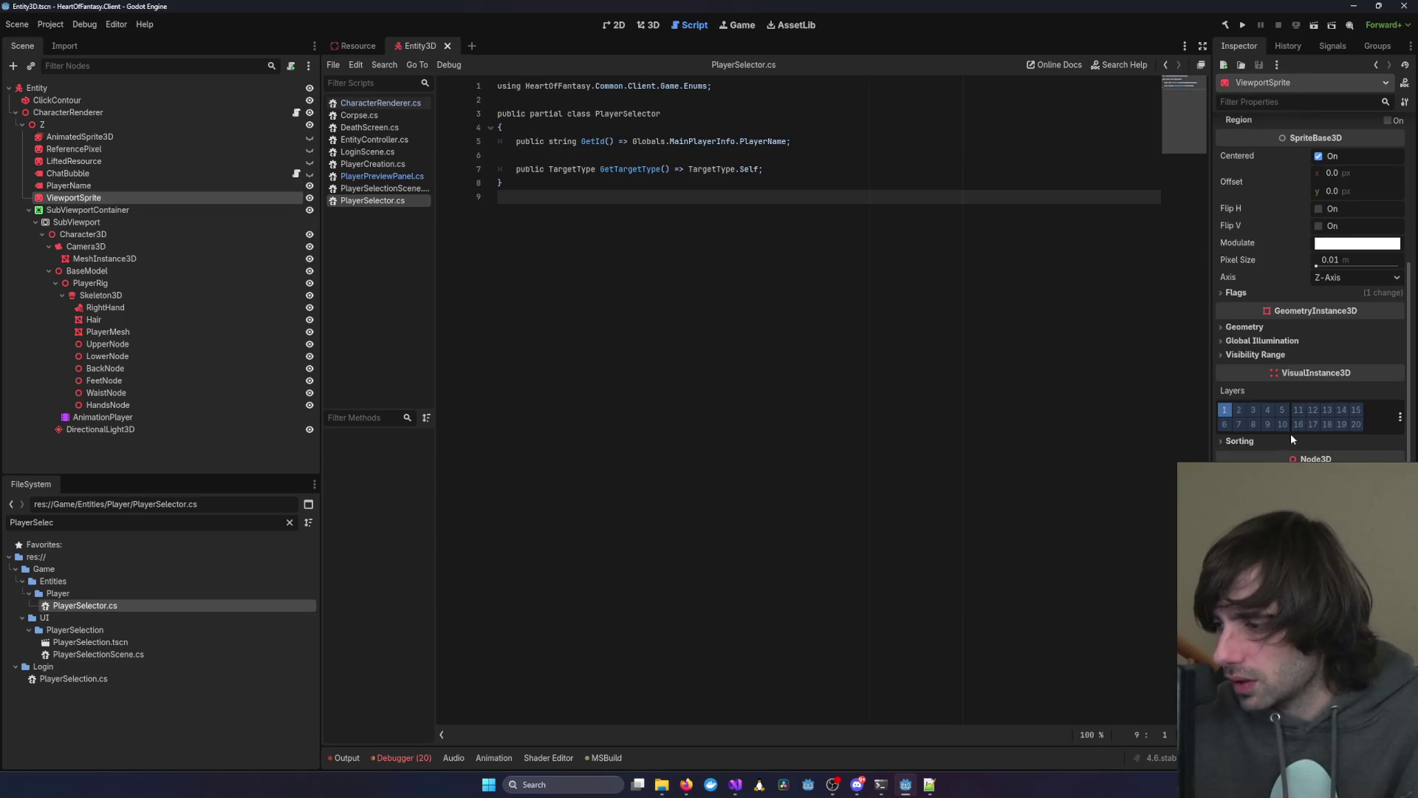
{"action": "left_click", "coordinate": [97, 211]}
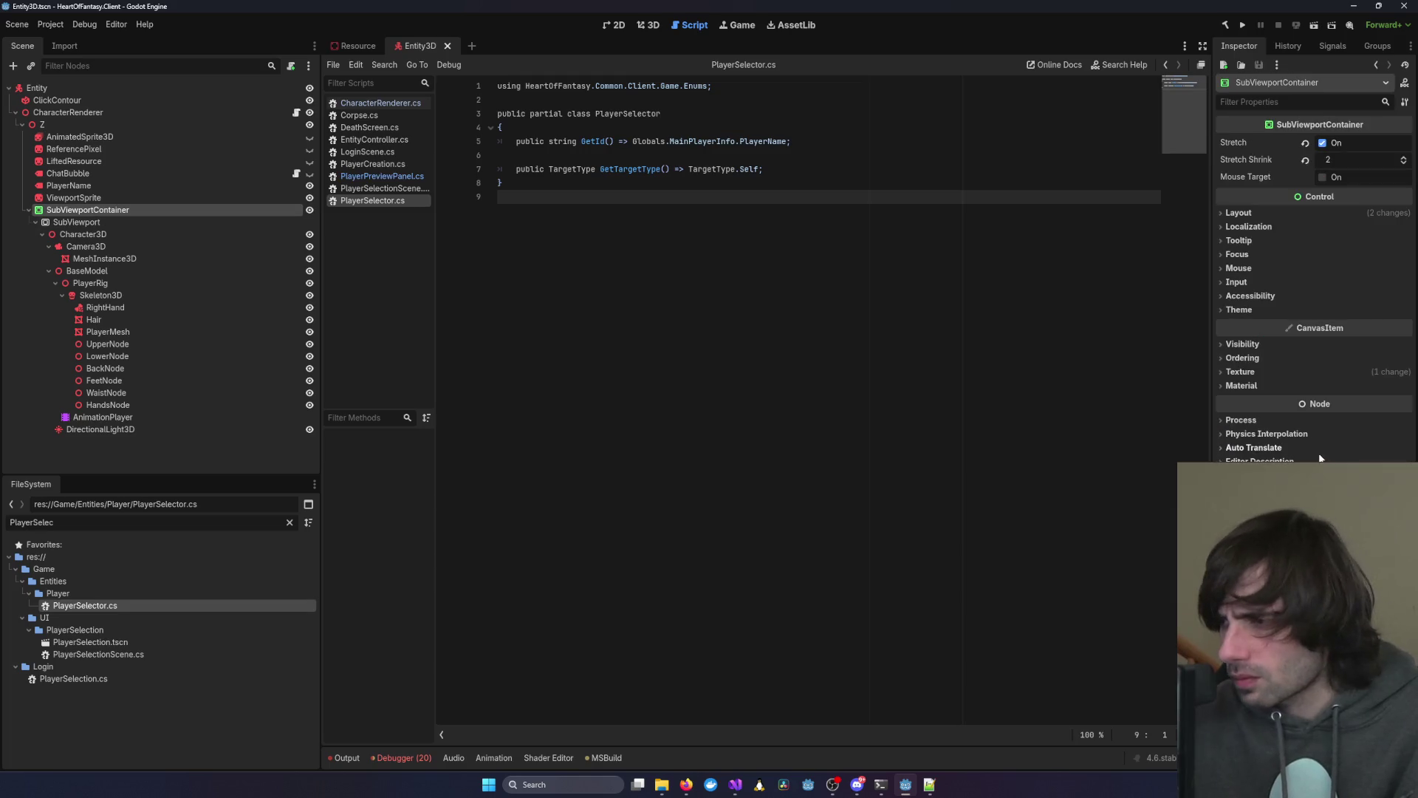
{"action": "left_click", "coordinate": [152, 235]}
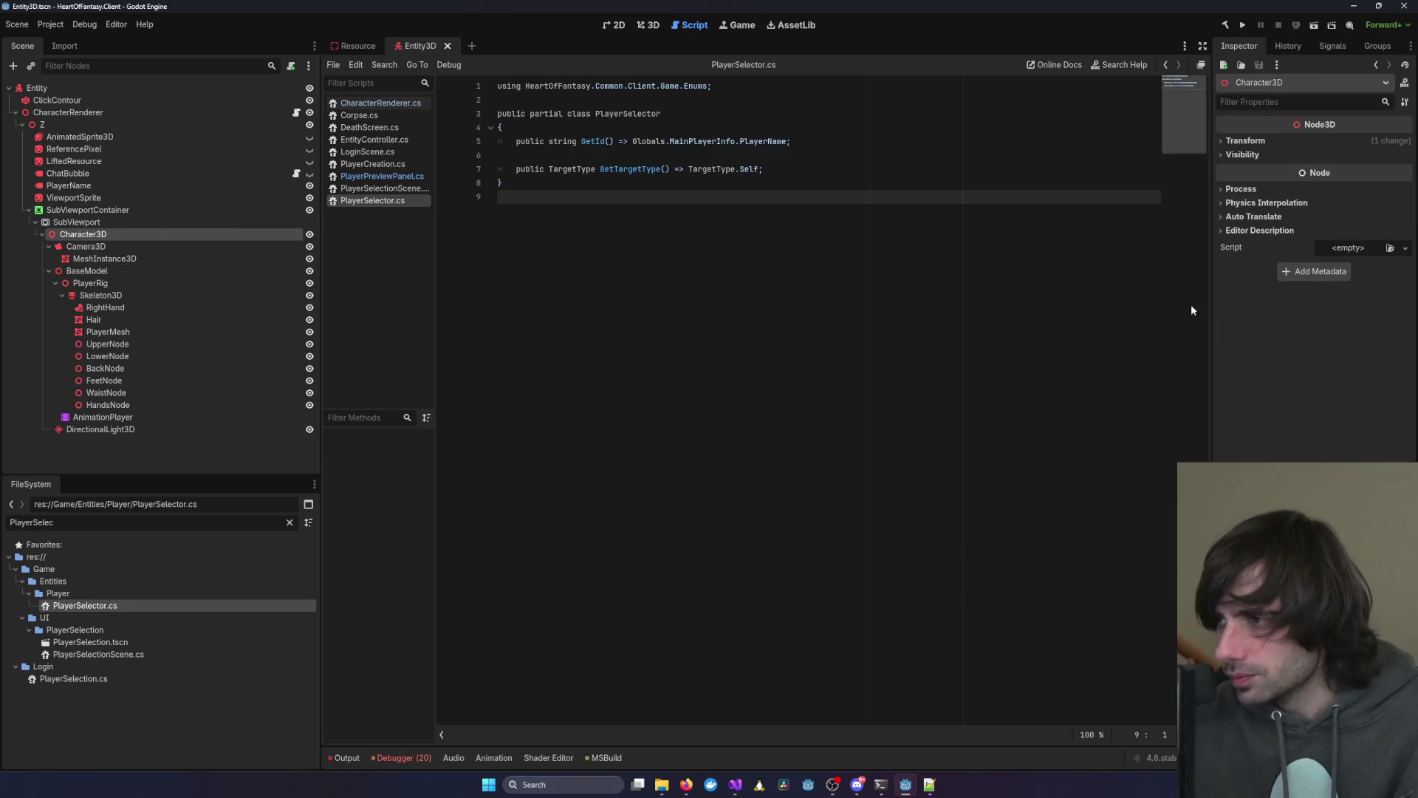
{"action": "left_click", "coordinate": [131, 258]}
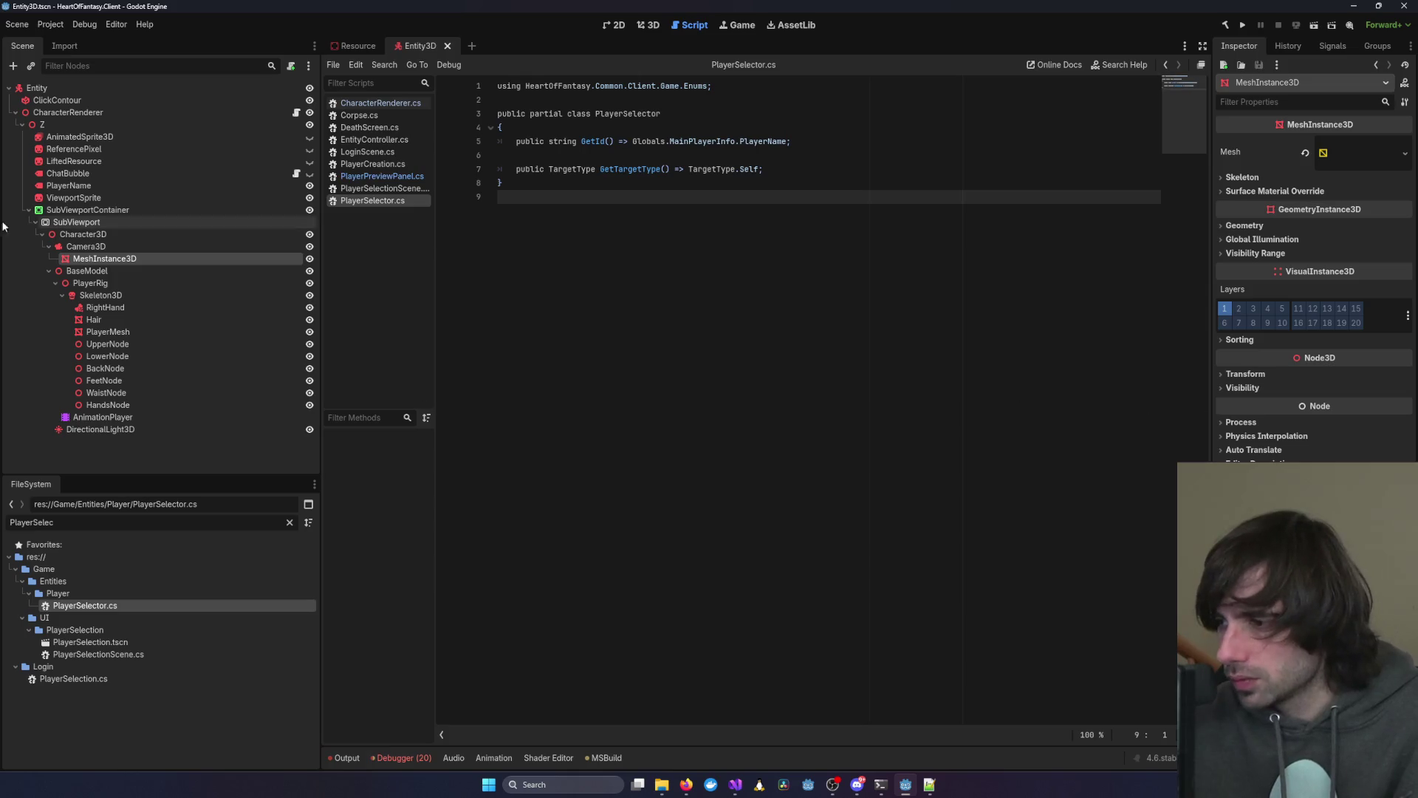
{"action": "left_click", "coordinate": [88, 249]}
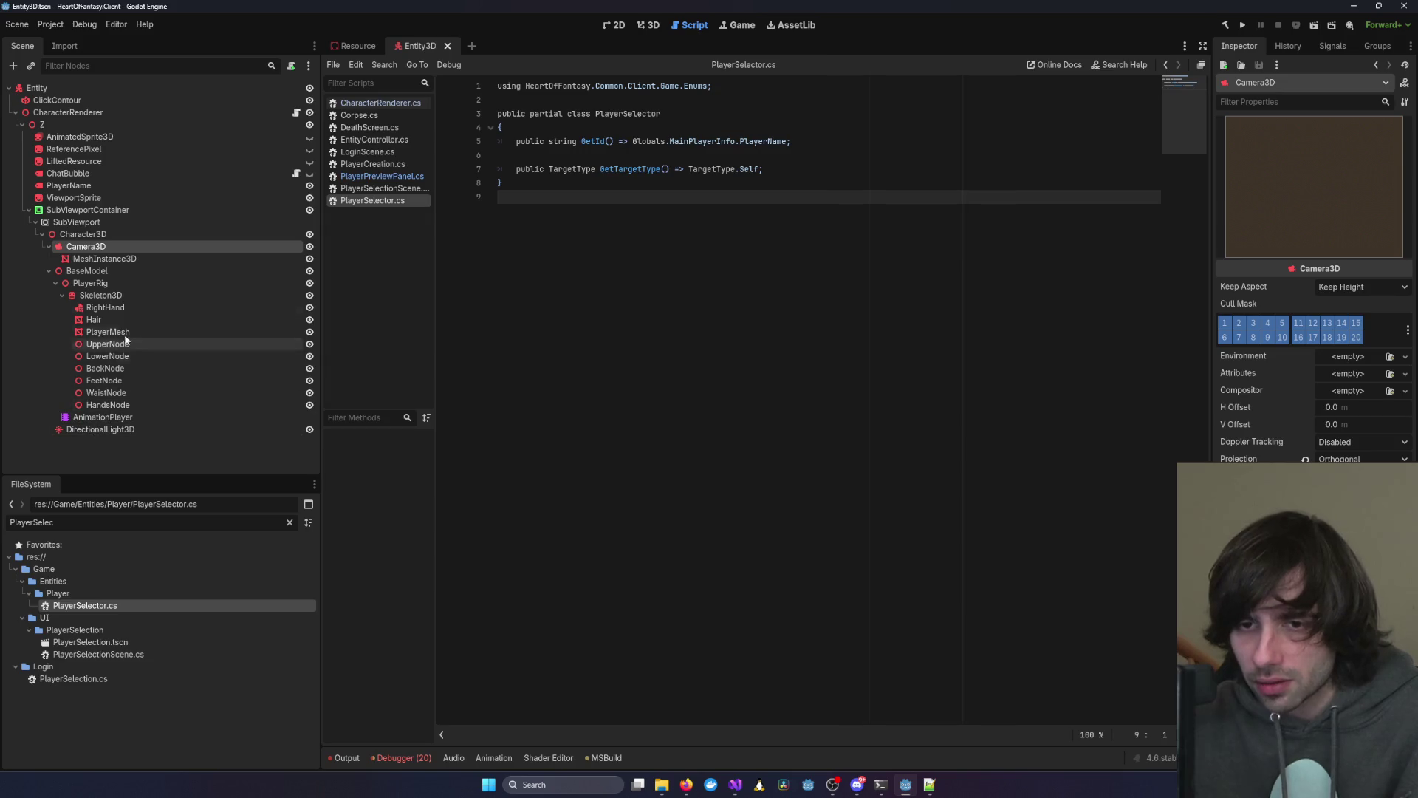
{"action": "left_click", "coordinate": [46, 90]}
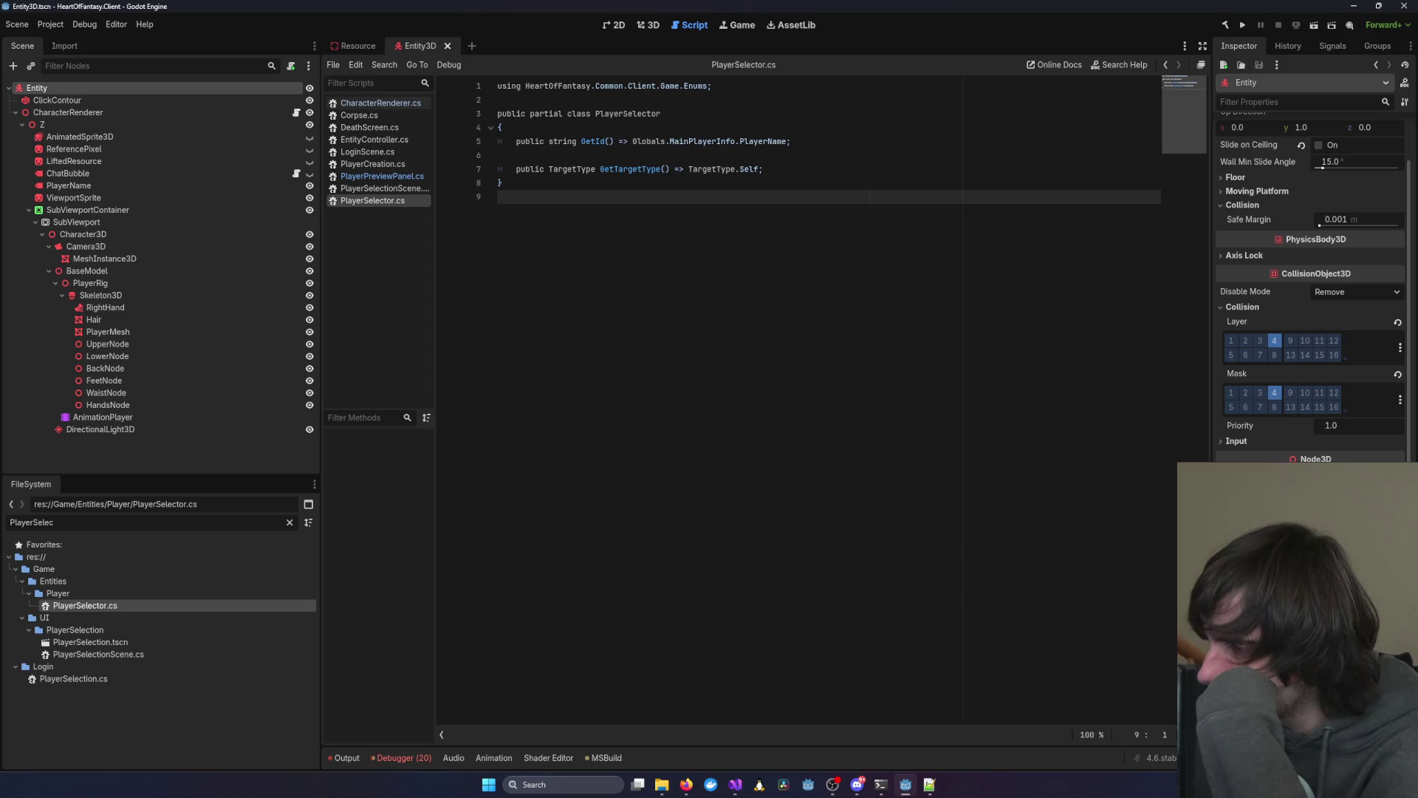
Bring Notepad++ with the search results forward and move the Find in Files dialog aside
{"action": "key", "text": "alt+Tab"}
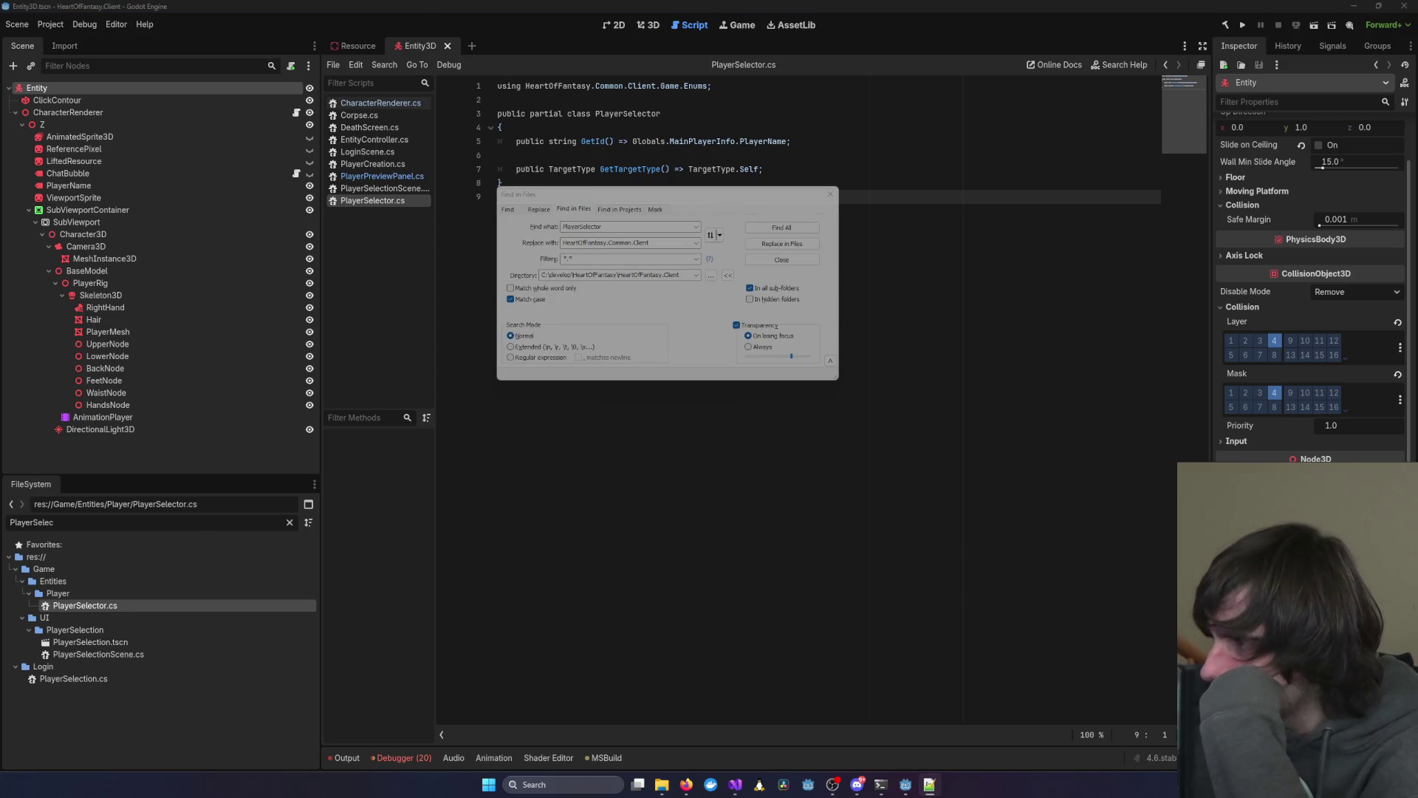
{"action": "left_click", "coordinate": [785, 196]}
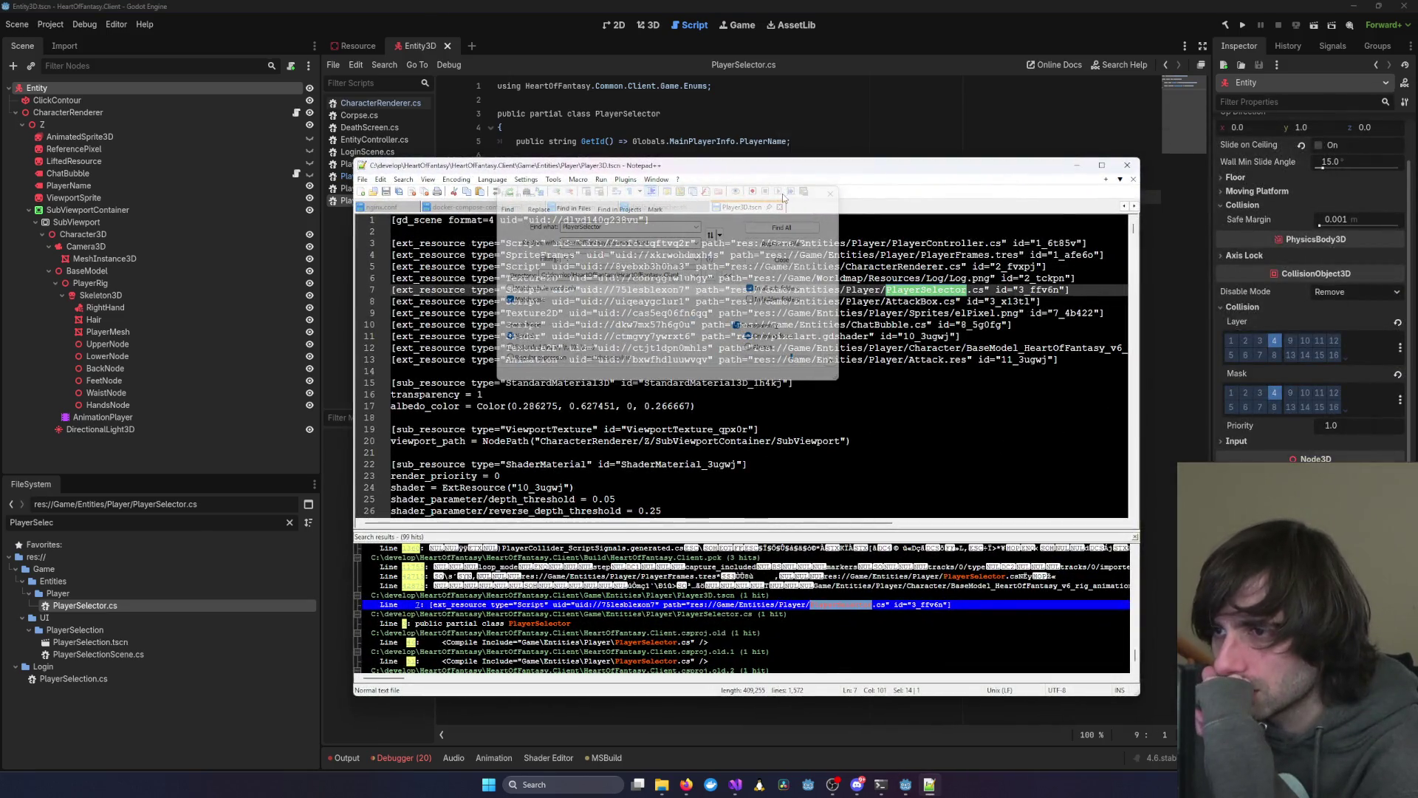
{"action": "mouse_move", "coordinate": [784, 195]}
{"action": "left_mouse_down"}
{"action": "mouse_move", "coordinate": [787, 218]}
{"action": "mouse_move", "coordinate": [1070, 519]}
{"action": "mouse_move", "coordinate": [1016, 548]}
{"action": "mouse_move", "coordinate": [1017, 570]}
{"action": "left_mouse_up"}
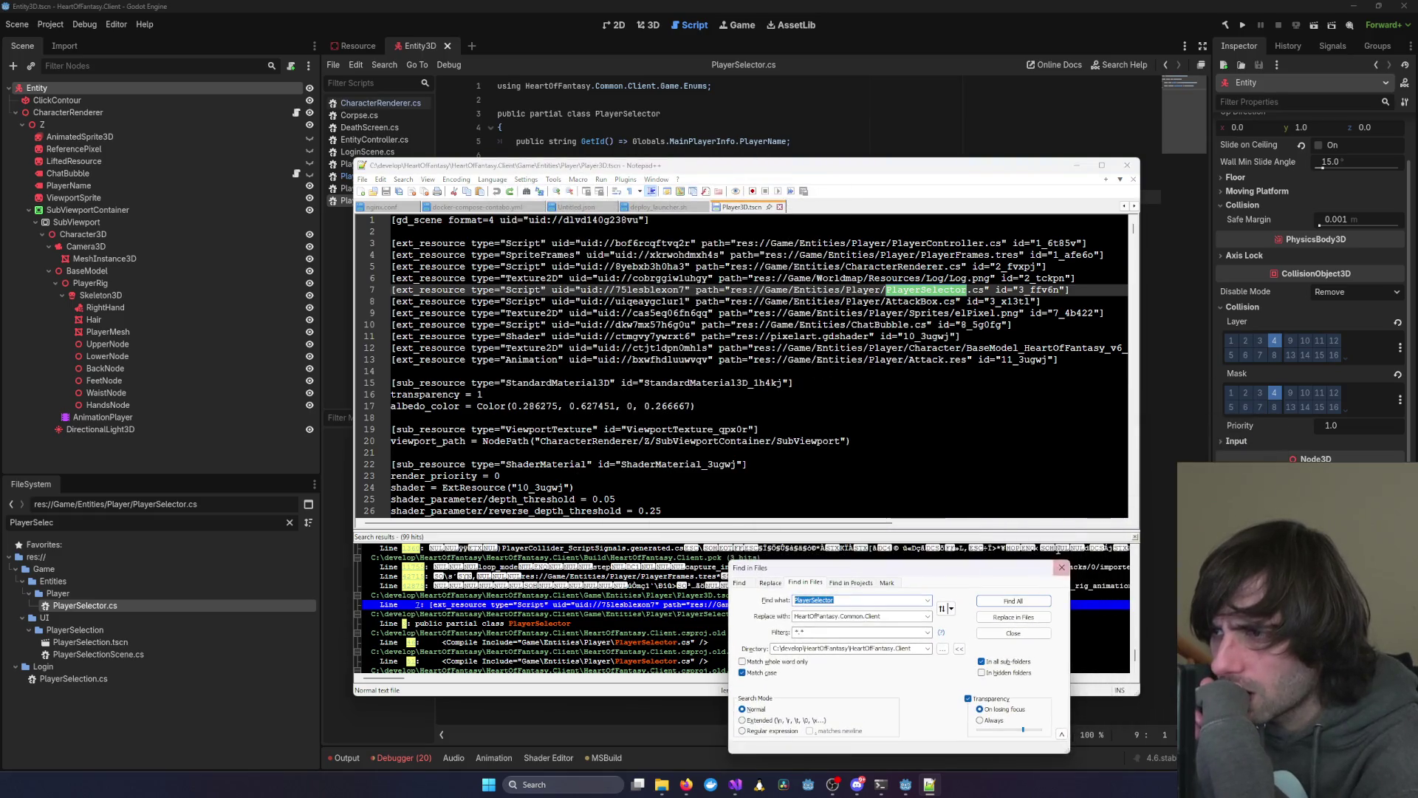
Inspect Player3D.tscn's ext_resource lines, highlighting the PlayerSelector.cs entry on line 7
{"action": "left_click", "coordinate": [513, 291]}
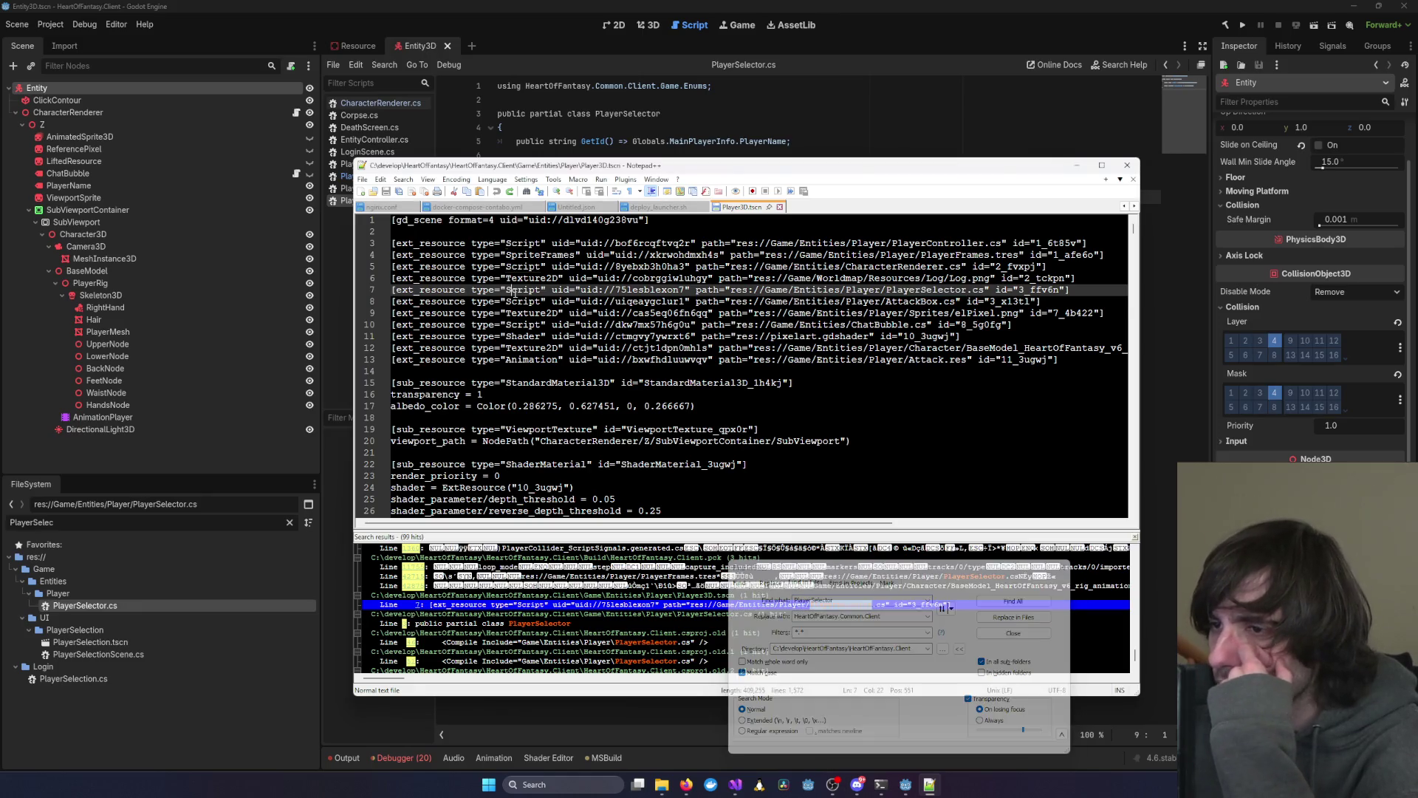
{"action": "key", "text": "ctrl+a"}
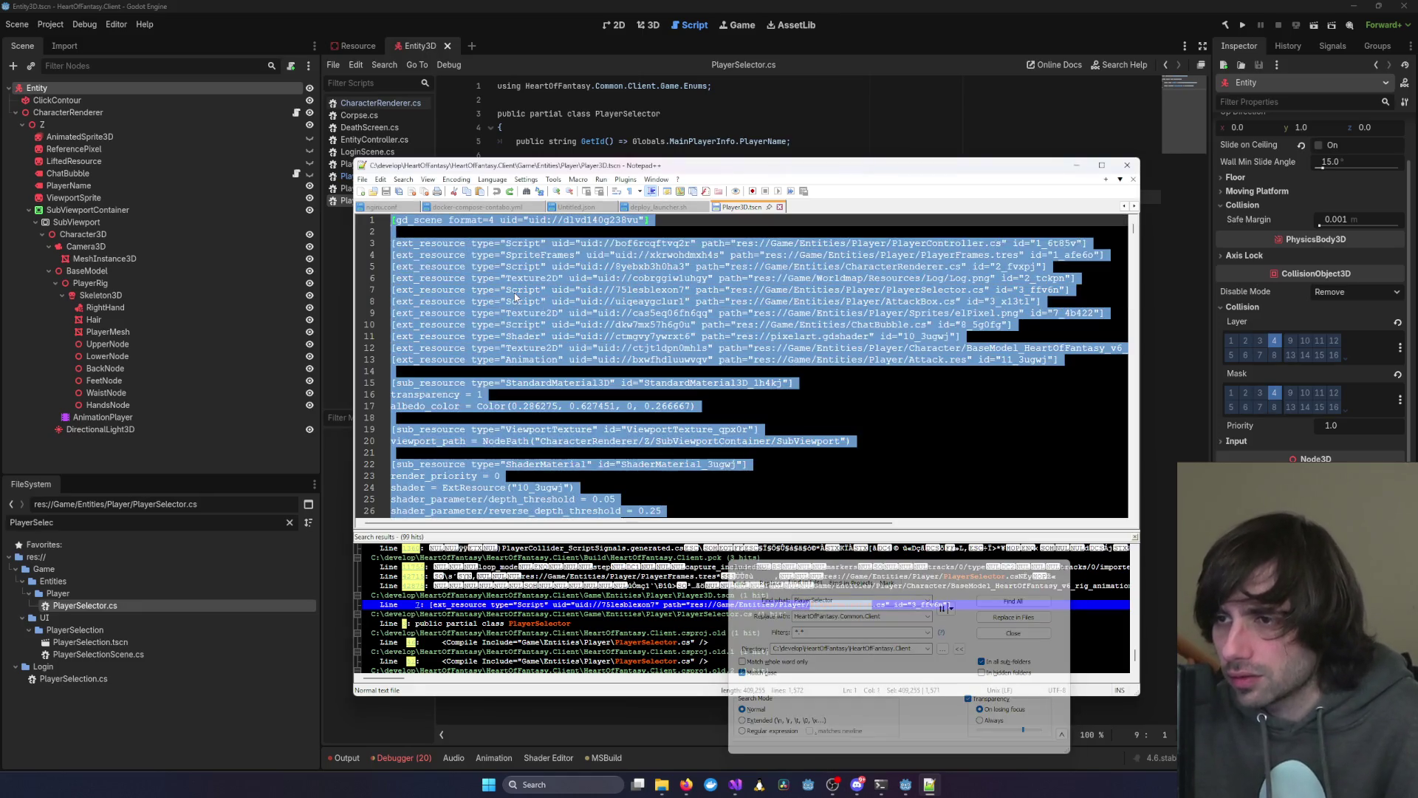
{"action": "left_click", "coordinate": [724, 301]}
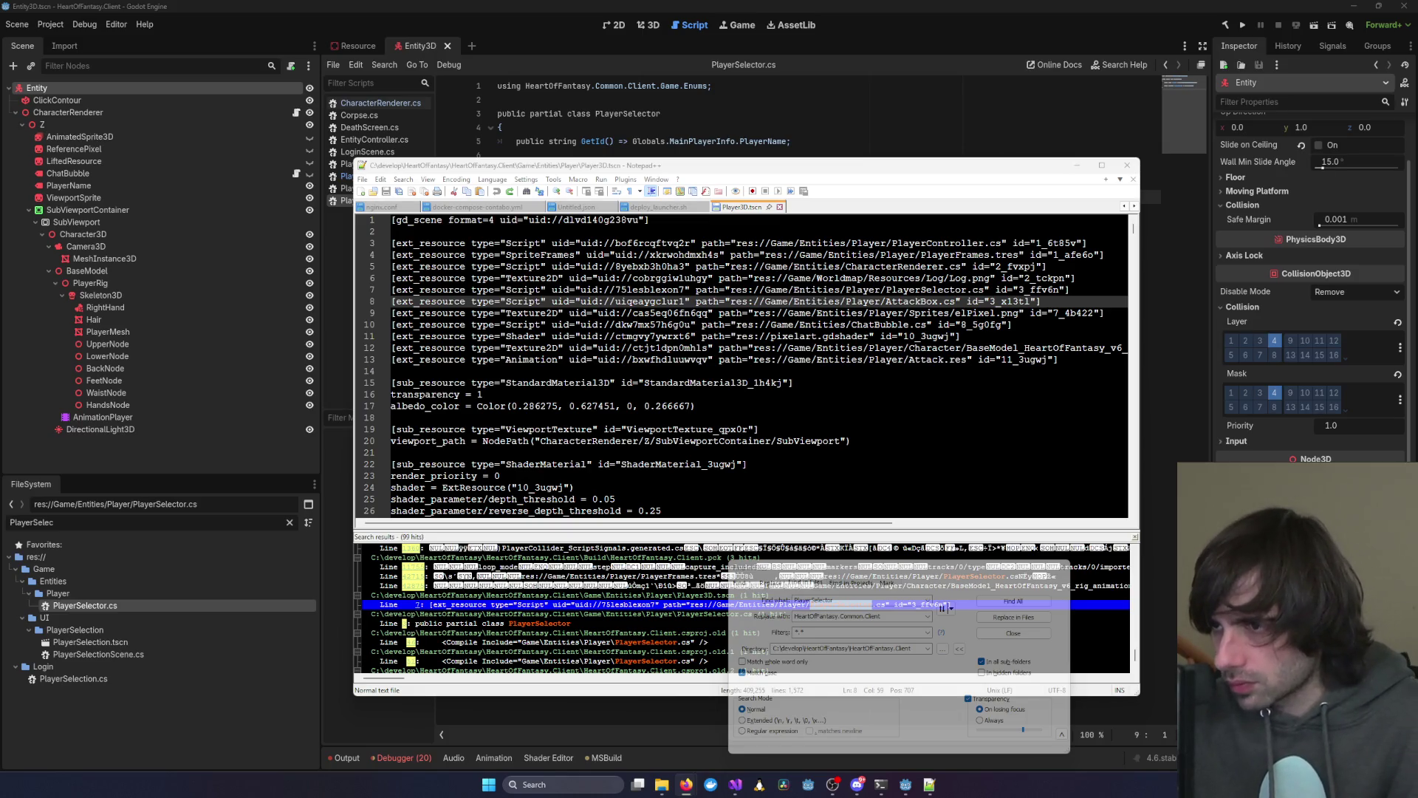
{"action": "left_click", "coordinate": [695, 243]}
{"action": "triple_click", "coordinate": [935, 290]}
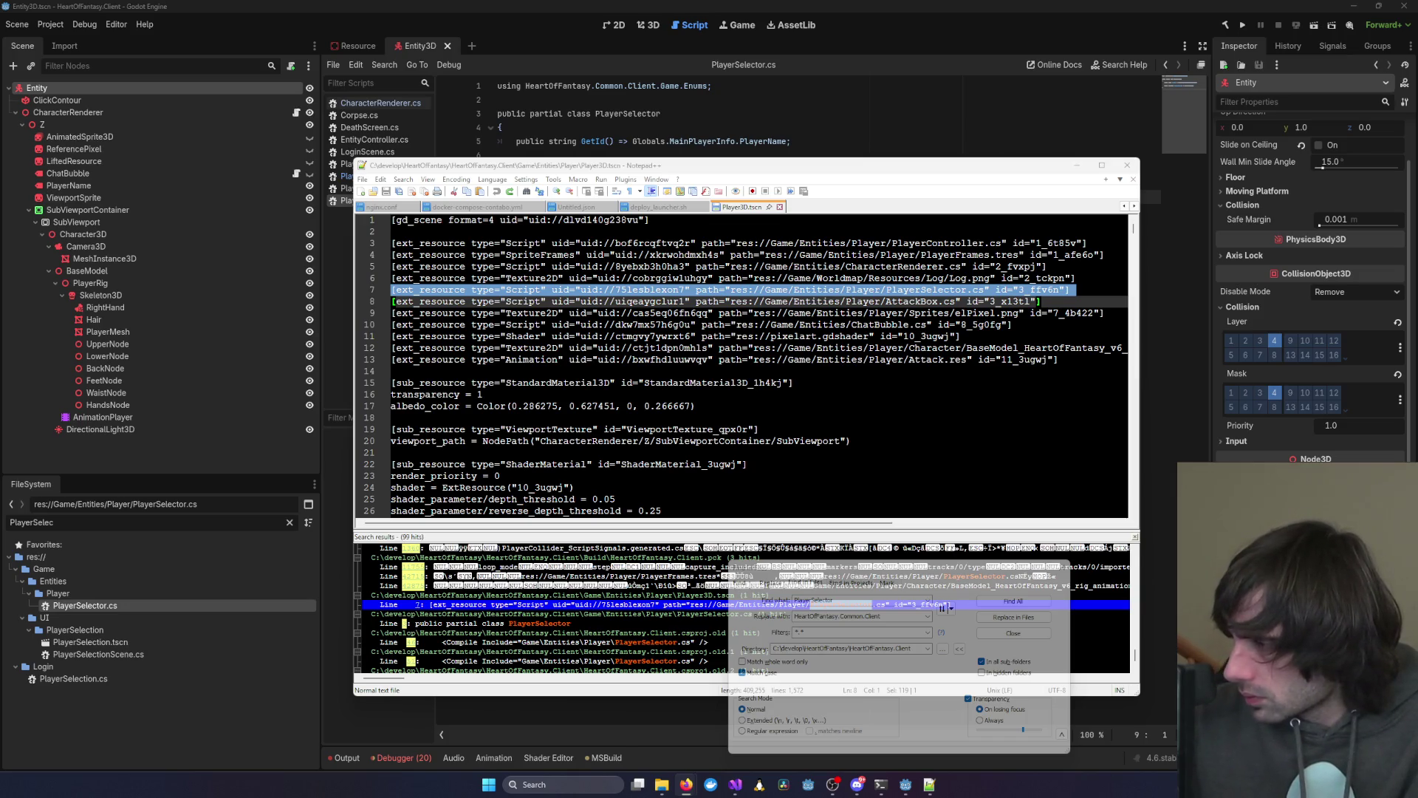
{"action": "left_click", "coordinate": [984, 325]}
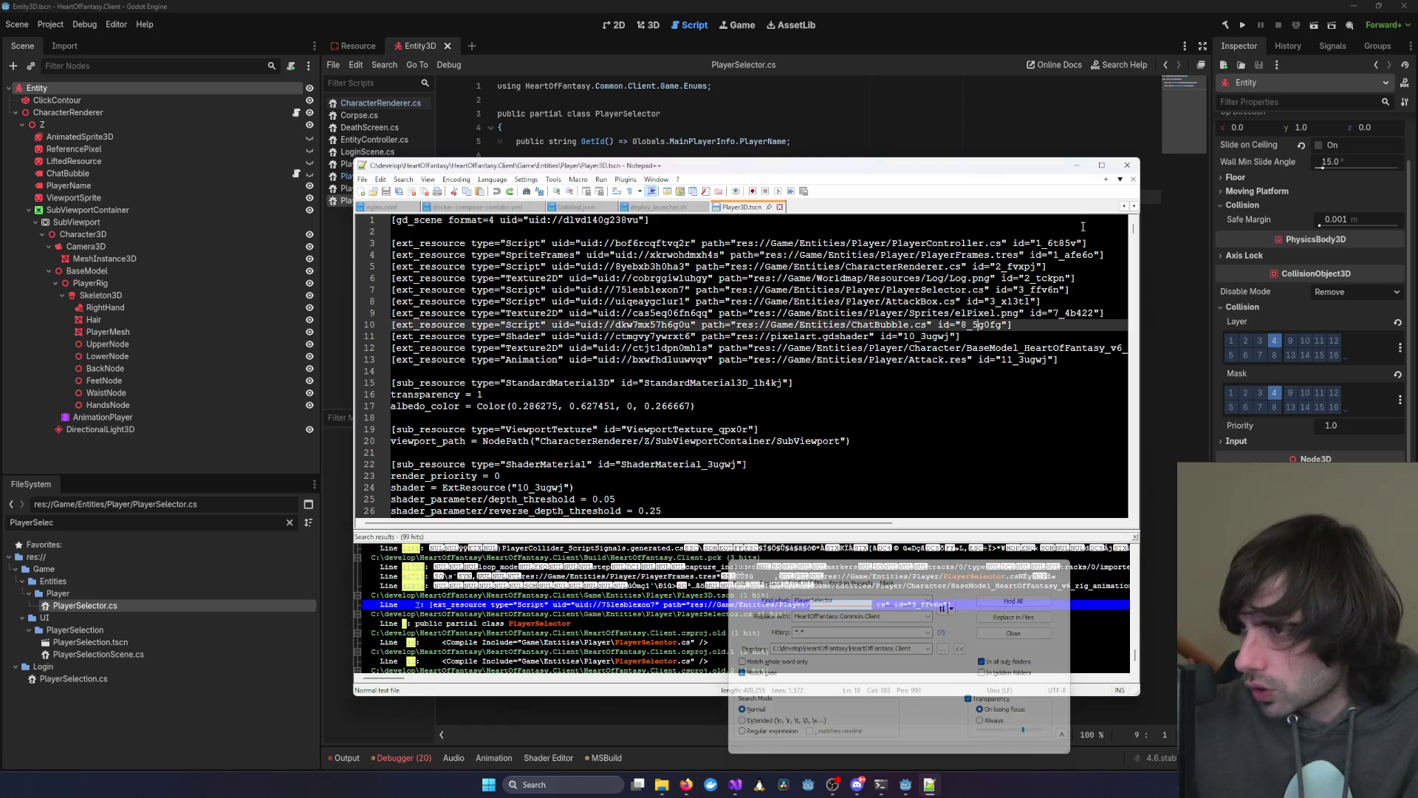
{"action": "mouse_move", "coordinate": [1133, 231]}
{"action": "left_mouse_down"}
{"action": "mouse_move", "coordinate": [1123, 349]}
{"action": "mouse_move", "coordinate": [1103, 226]}
{"action": "left_mouse_up"}
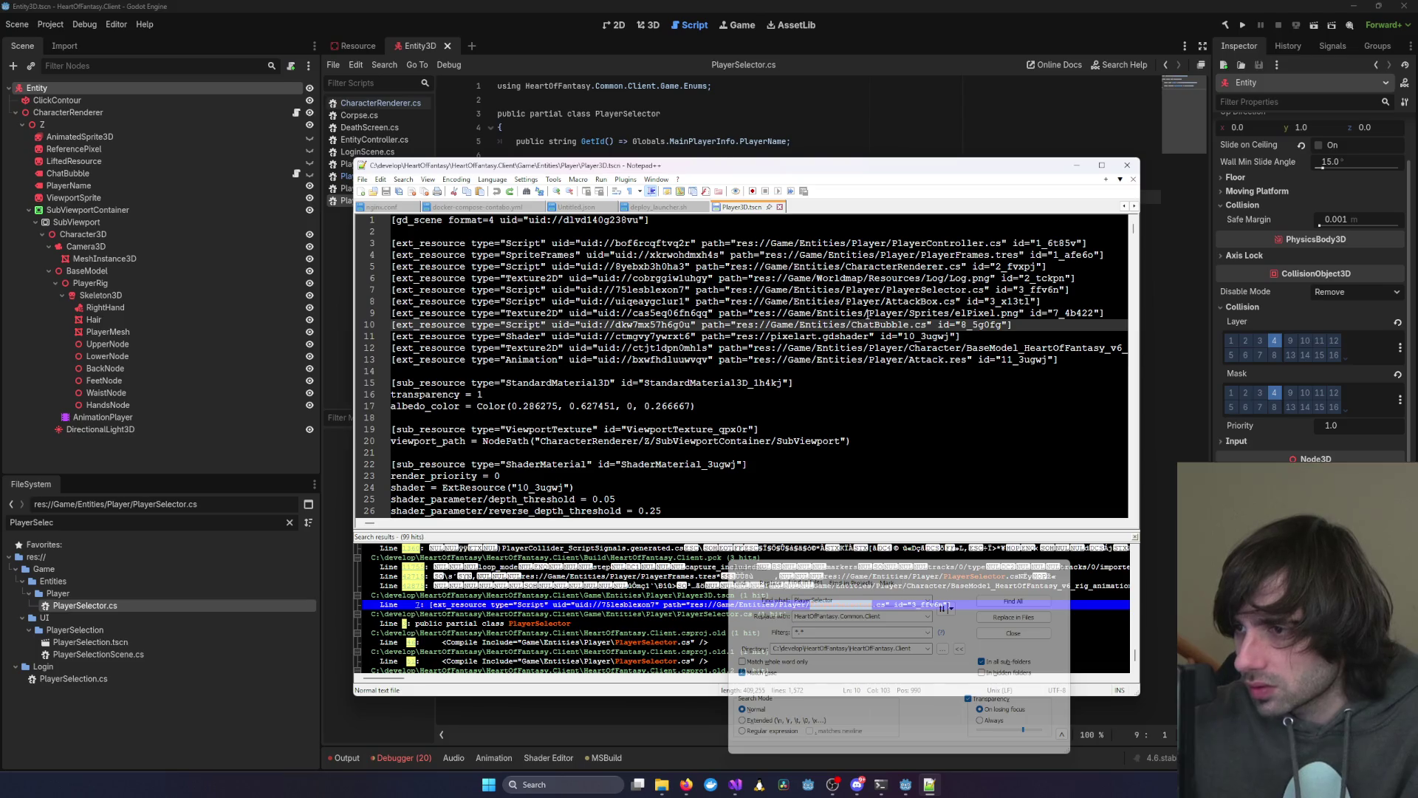
{"action": "triple_click", "coordinate": [896, 290]}
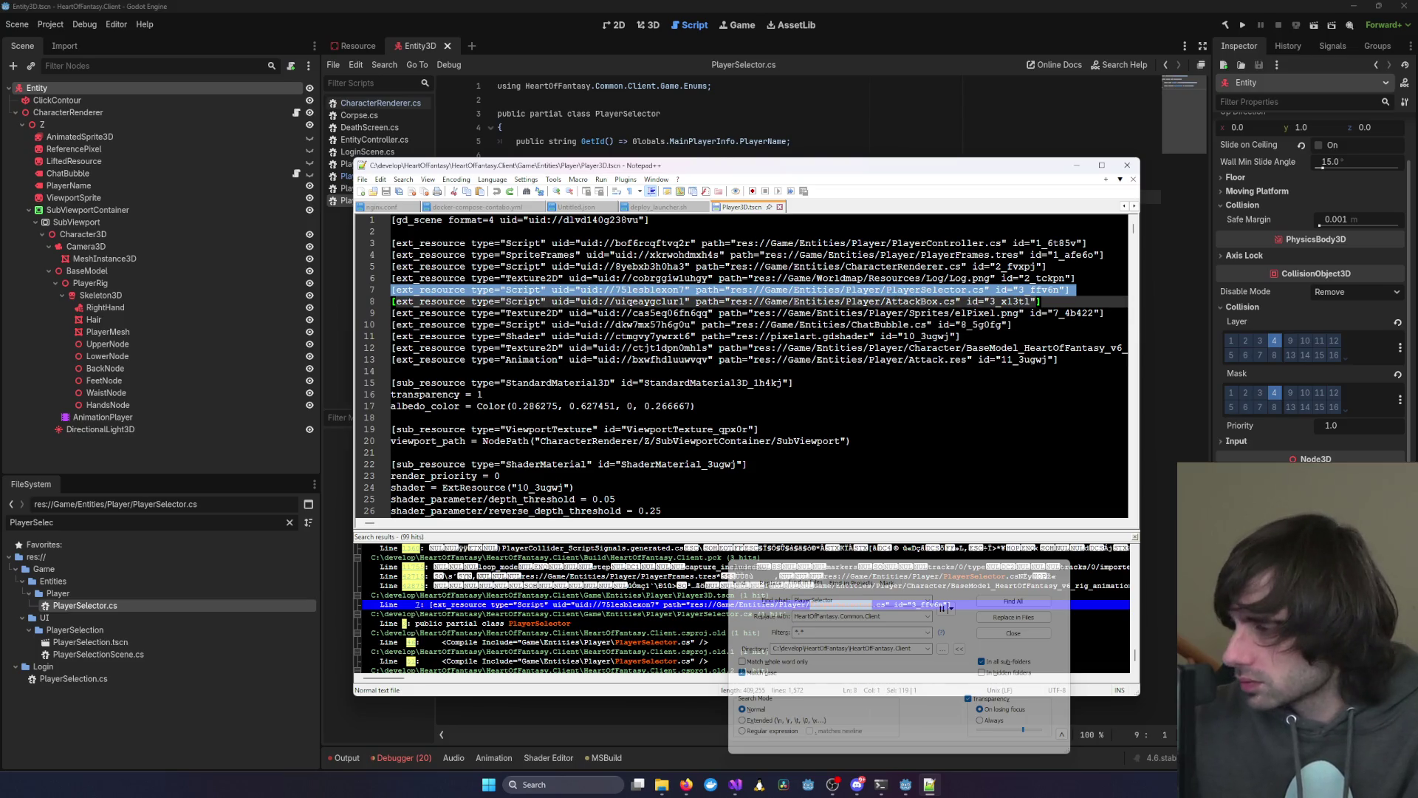
{"action": "key", "text": "ctrl+a"}
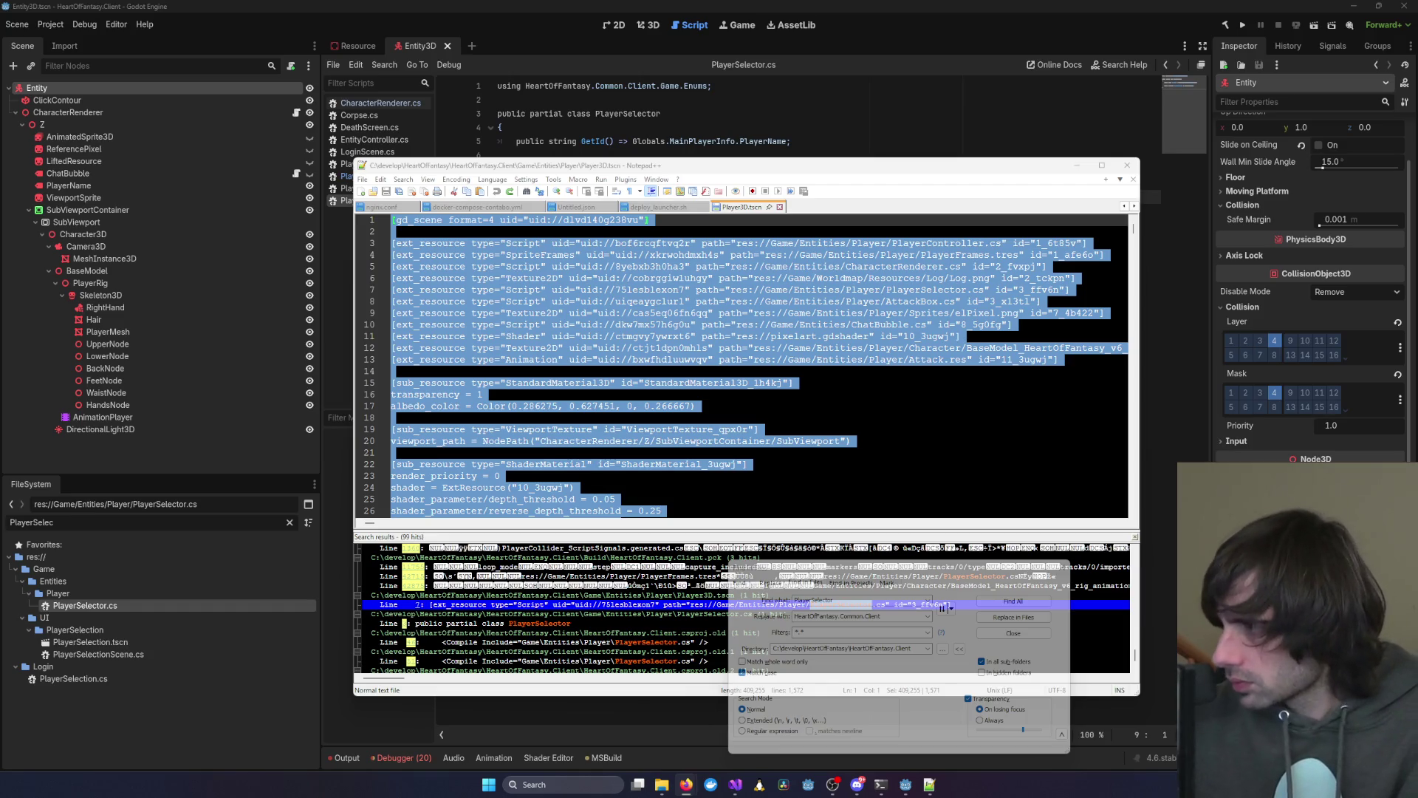
Close Find in Files, search Player3D.tscn for 3_ffv6n, then select ClickContour in Godot
{"action": "left_click", "coordinate": [968, 624]}
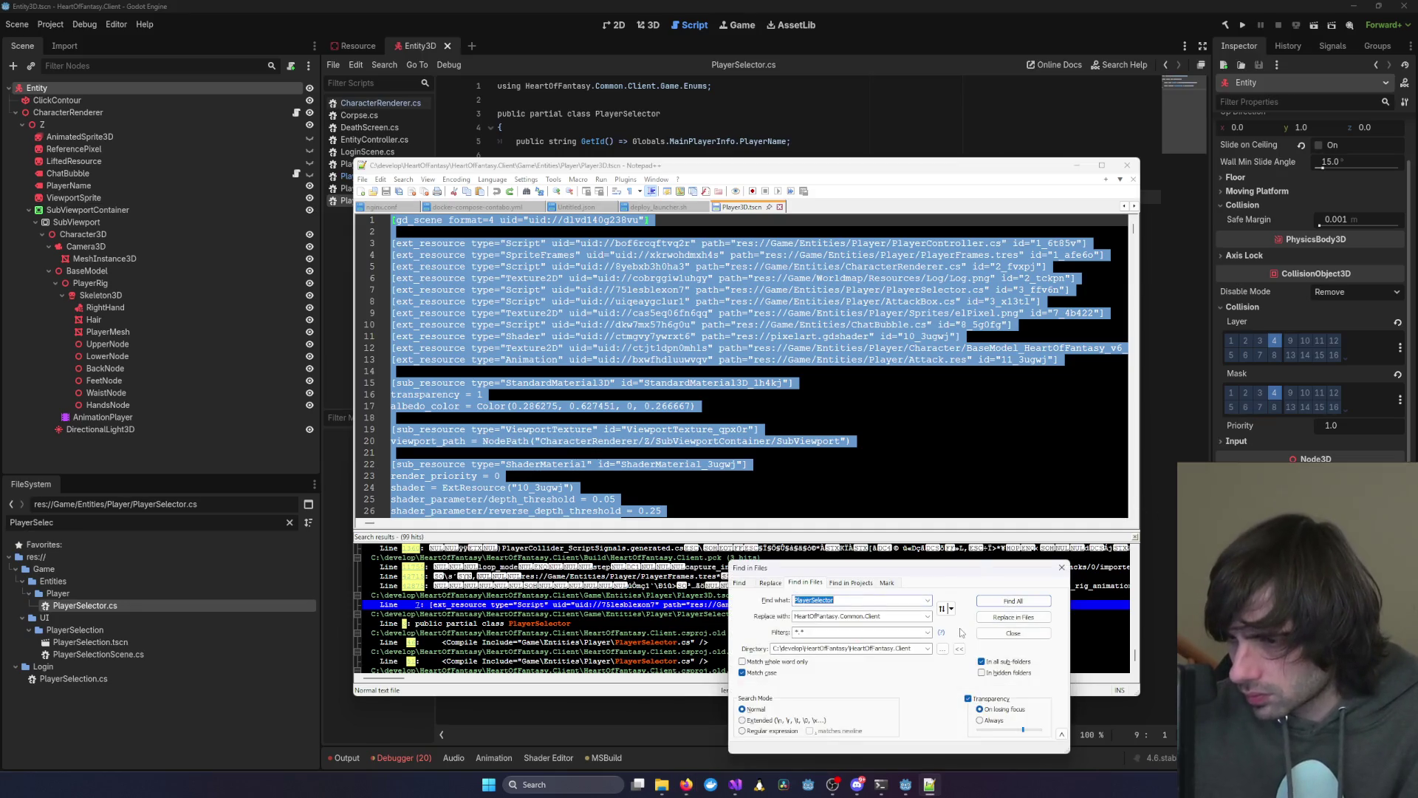
{"action": "left_click", "coordinate": [1061, 568]}
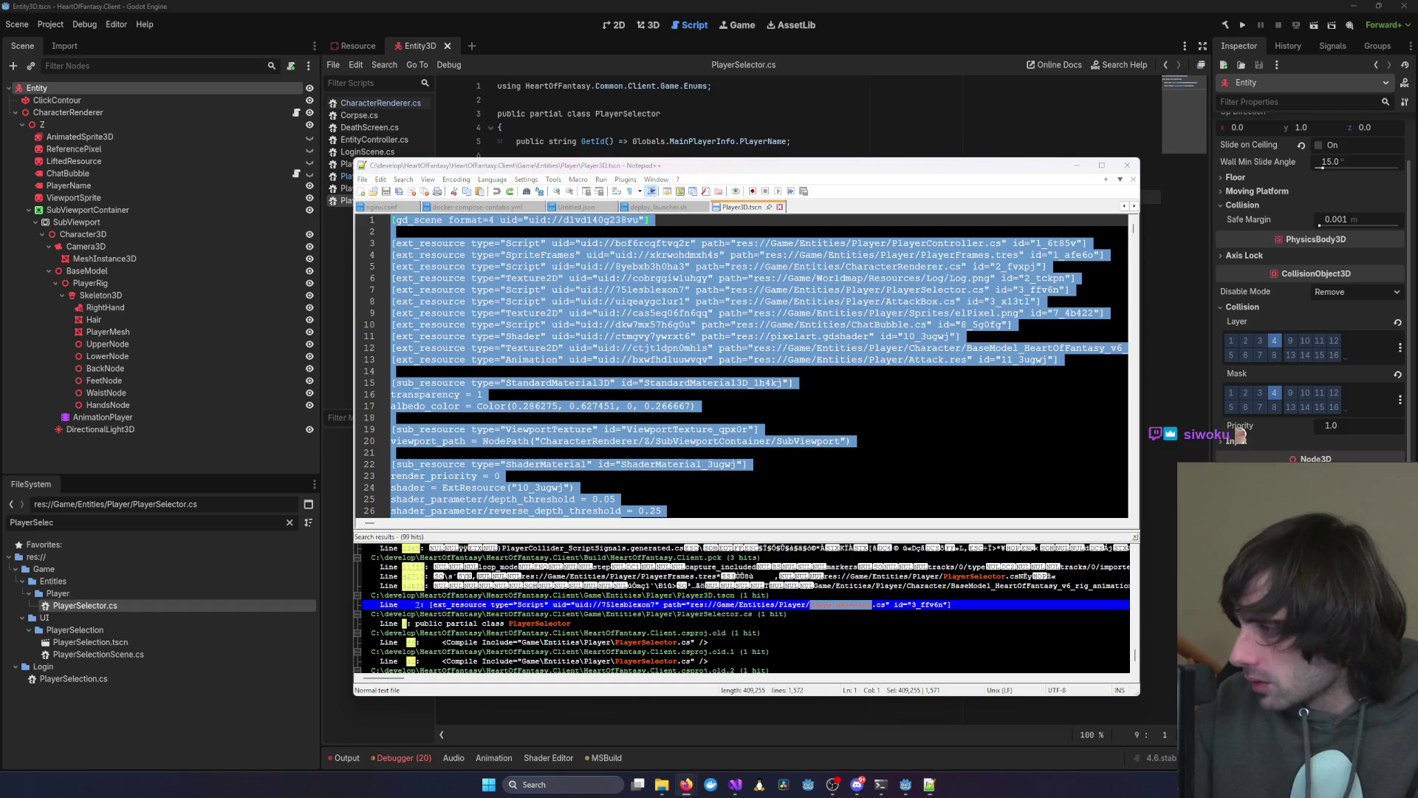
{"action": "double_click", "coordinate": [920, 348]}
{"action": "key", "text": "ctrl+f"}
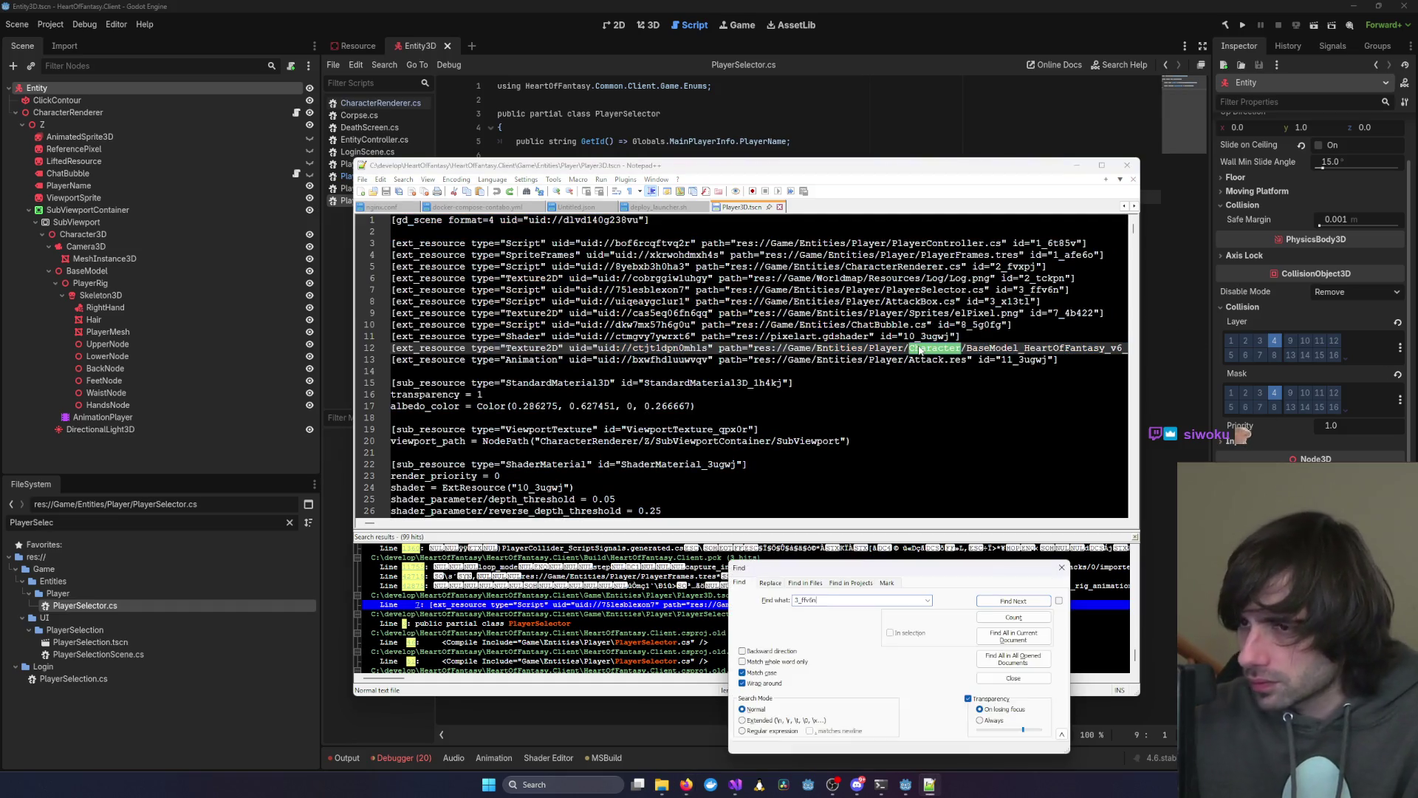
{"action": "key", "text": "Return"}
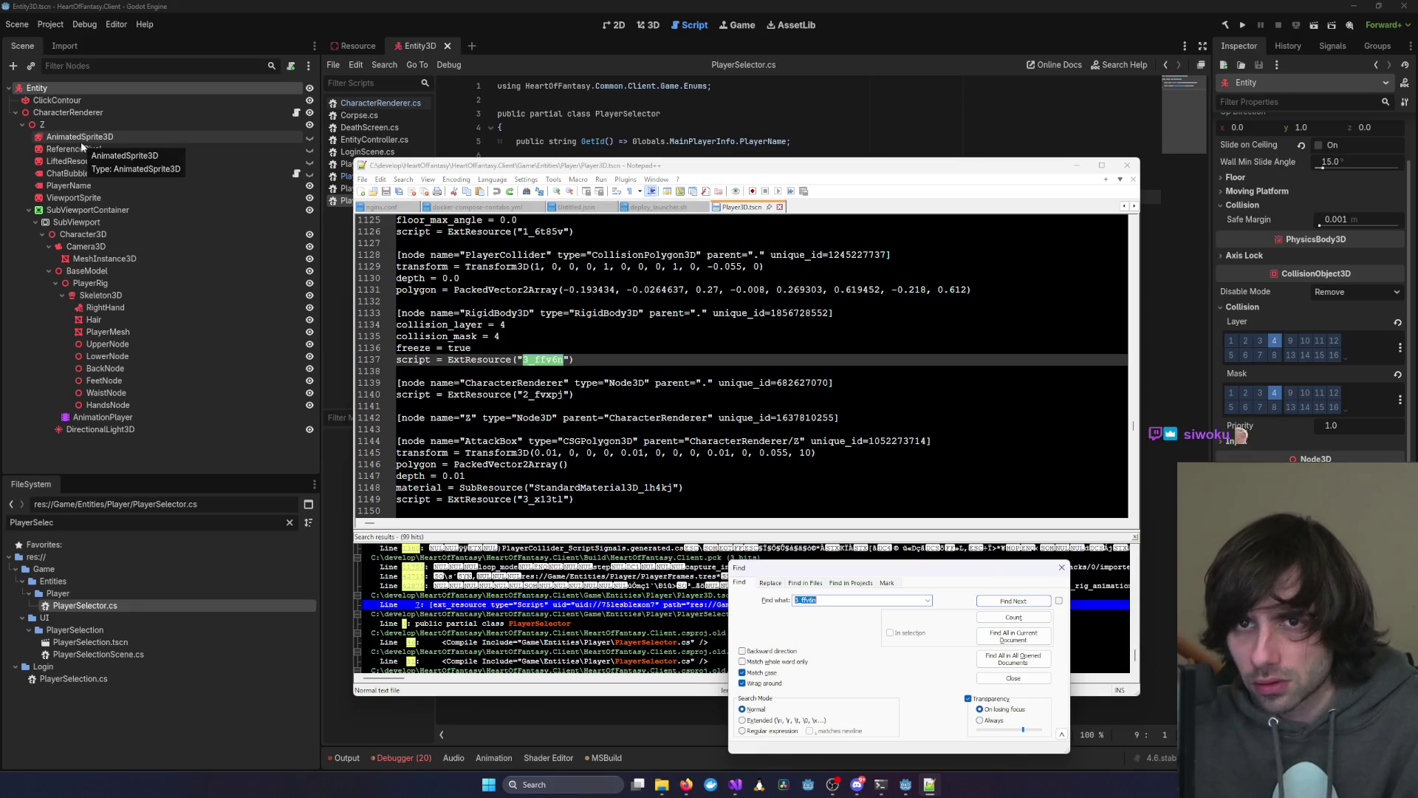
{"action": "left_click", "coordinate": [57, 100]}
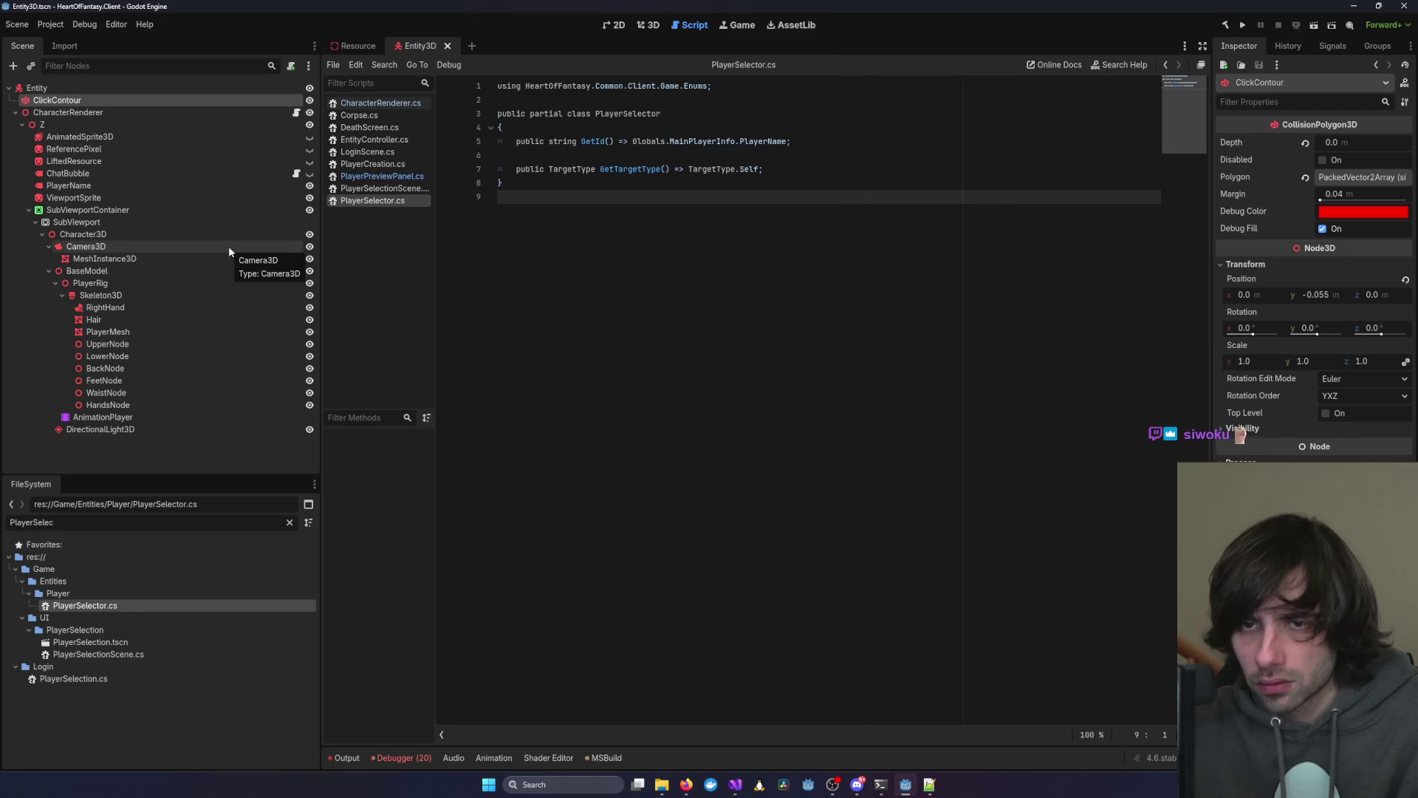
Compare the Resource and Entity3D scenes with Notepad++, then clear the PlayerSelec FileSystem filter
{"action": "key", "text": "ctrl+z"}
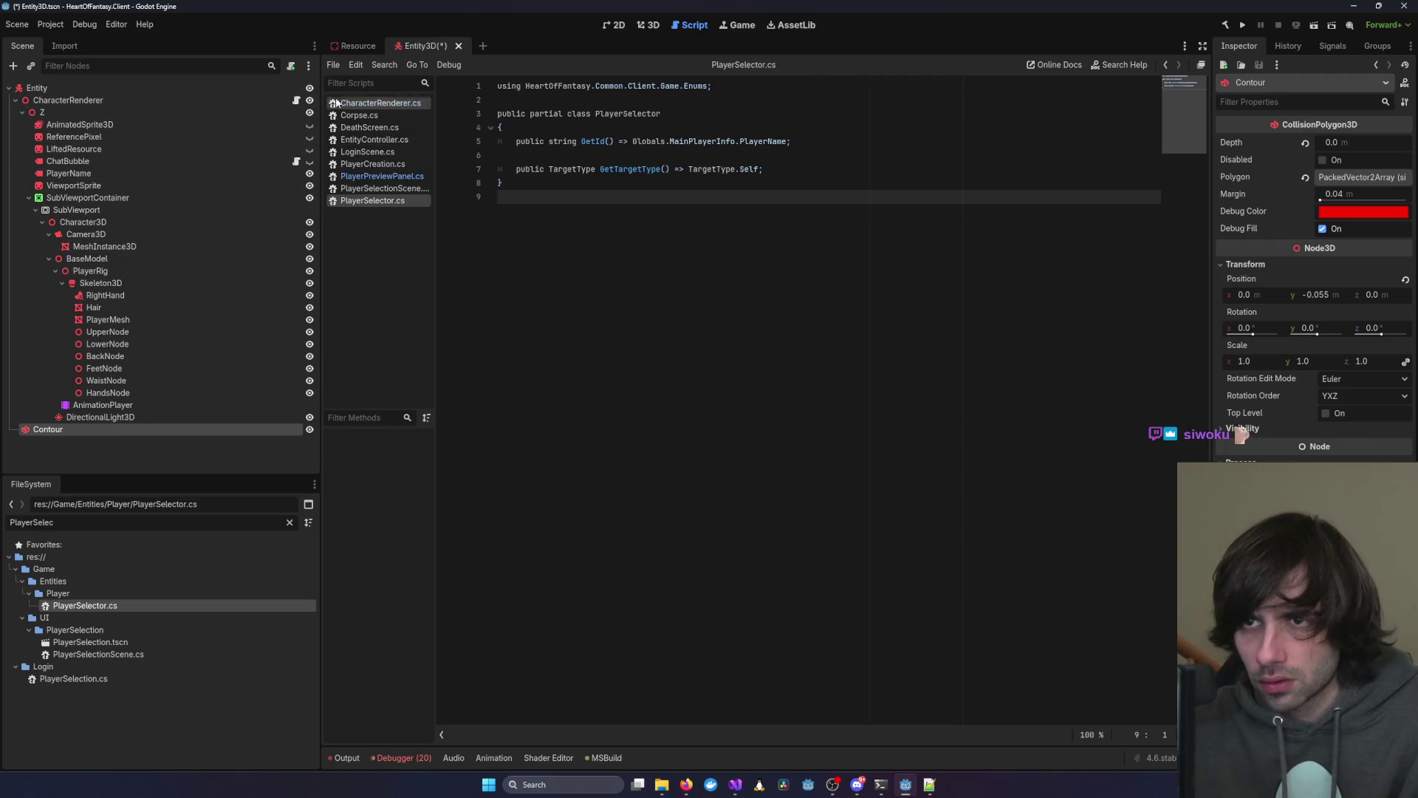
{"action": "left_click", "coordinate": [359, 46]}
{"action": "left_click", "coordinate": [421, 46]}
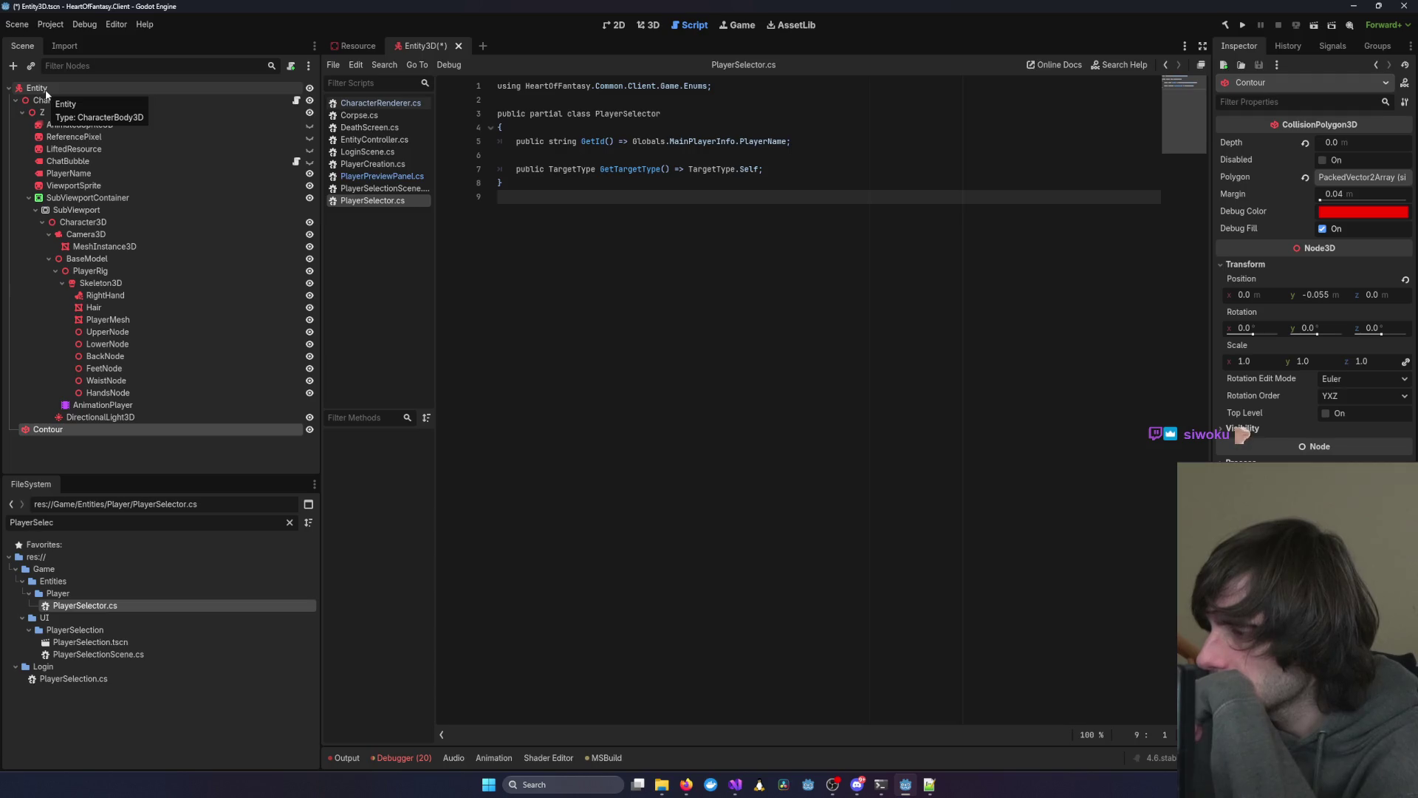
{"action": "left_click", "coordinate": [930, 786]}
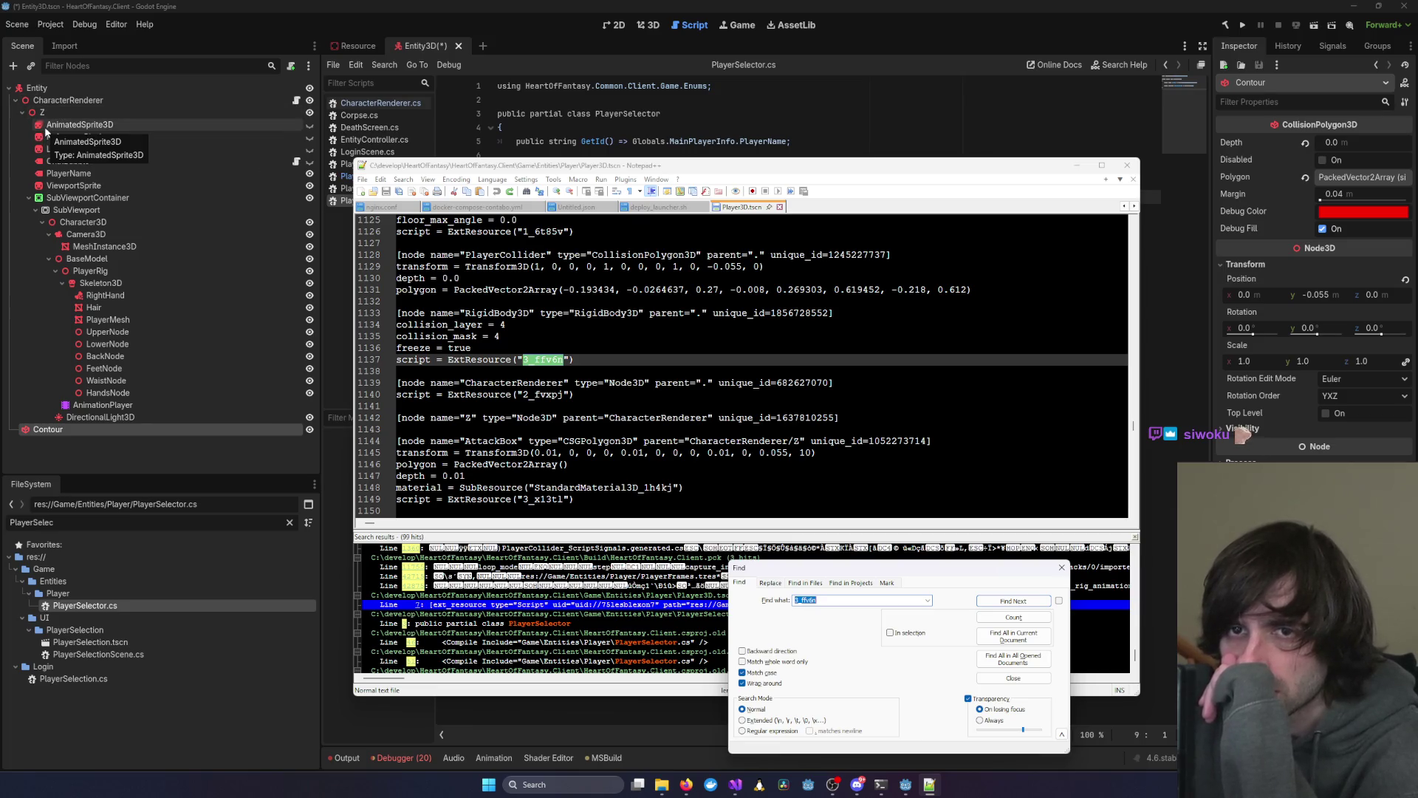
{"action": "left_click", "coordinate": [356, 46]}
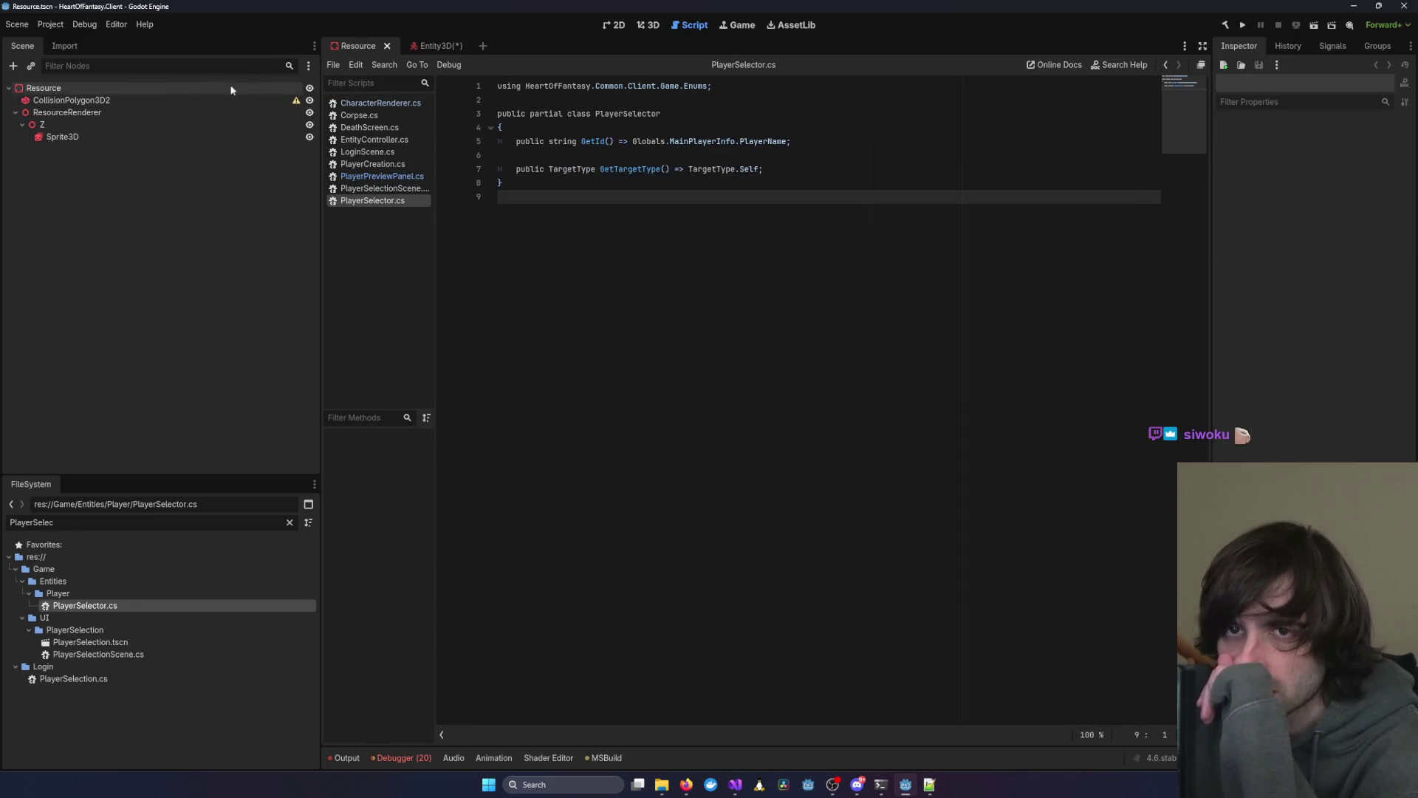
{"action": "left_click", "coordinate": [433, 46]}
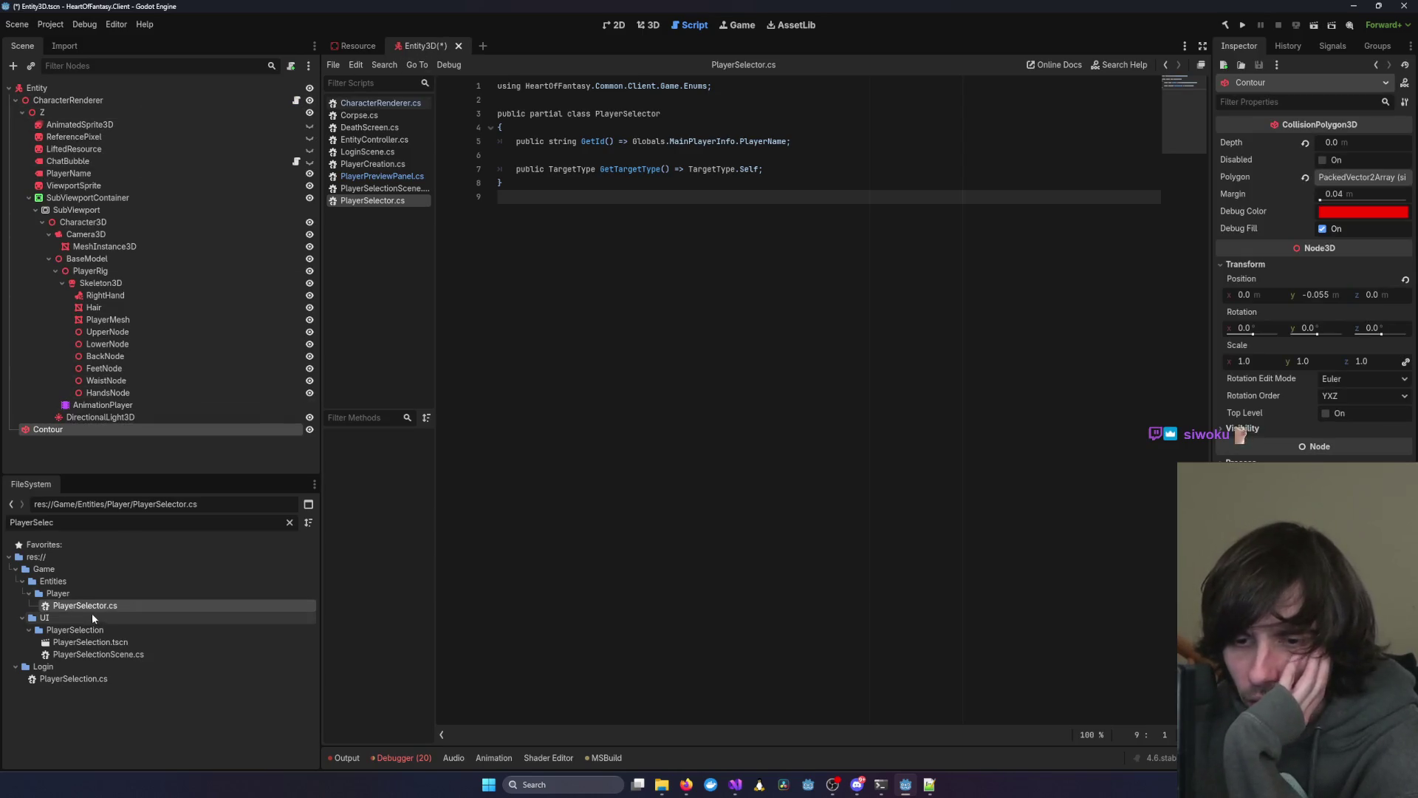
{"action": "left_click", "coordinate": [290, 522]}
Open the Player and Player3D scenes from the Entity folder in FileSystem
{"action": "scroll", "coordinate": [48, 612], "scroll_direction": "up", "scroll_amount": 1}
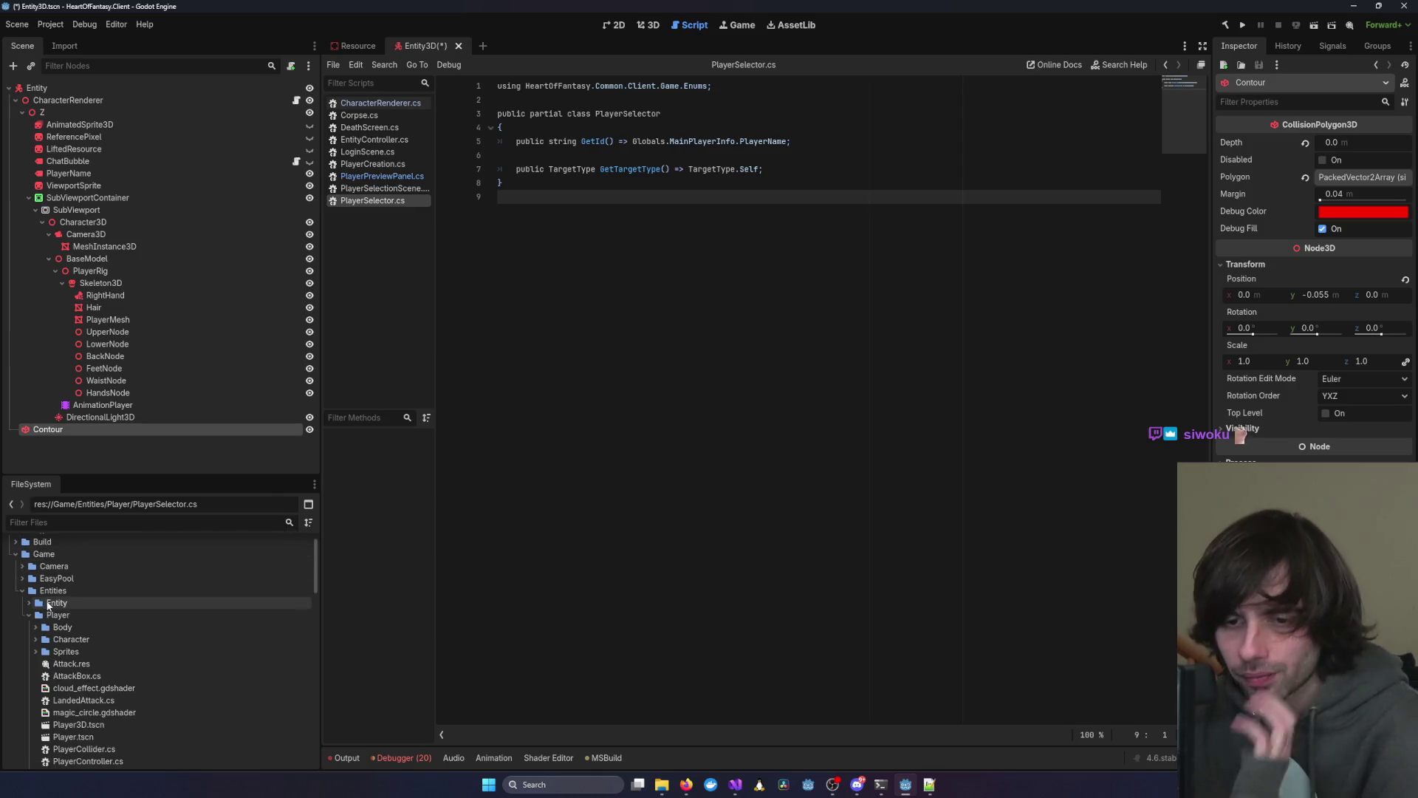
{"action": "left_click", "coordinate": [29, 603]}
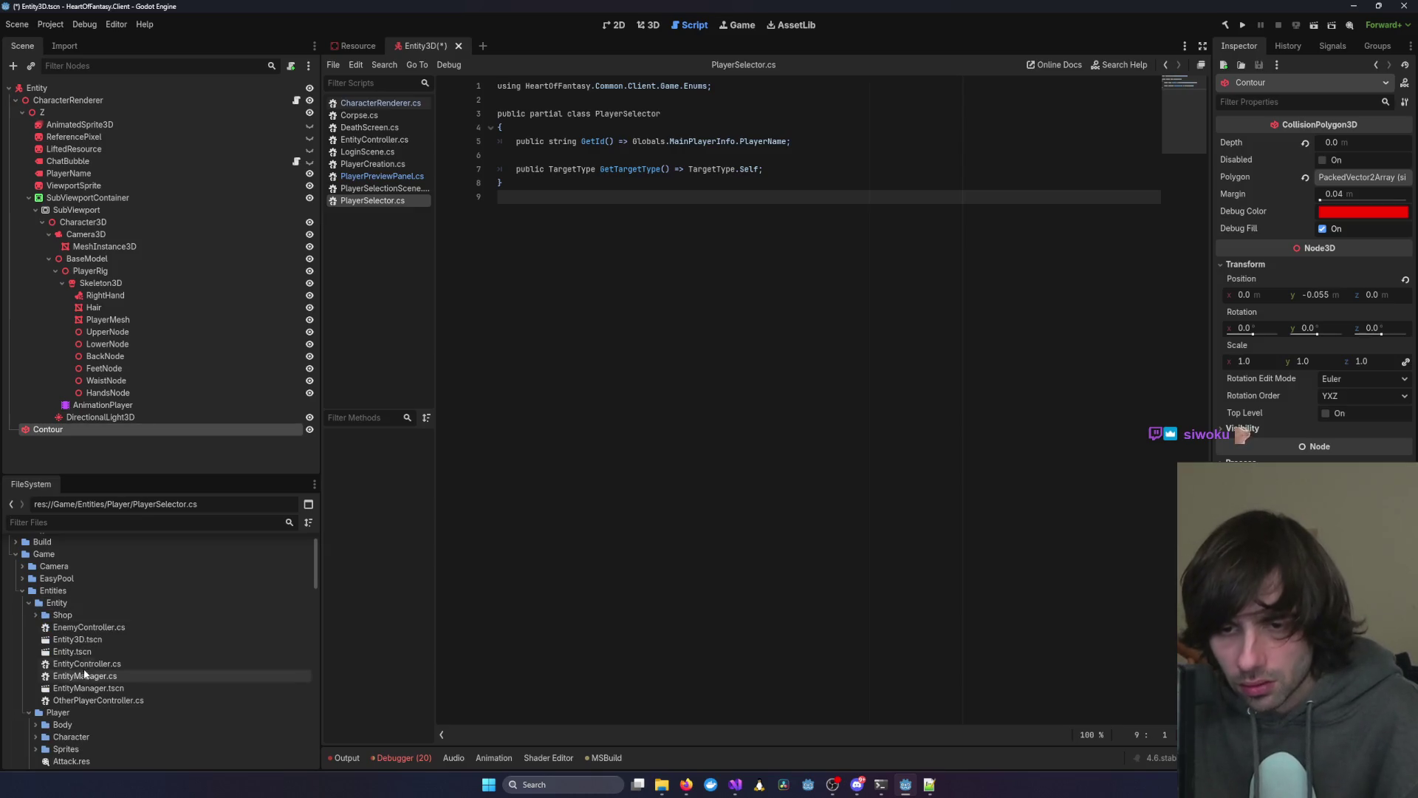
{"action": "left_click", "coordinate": [95, 640]}
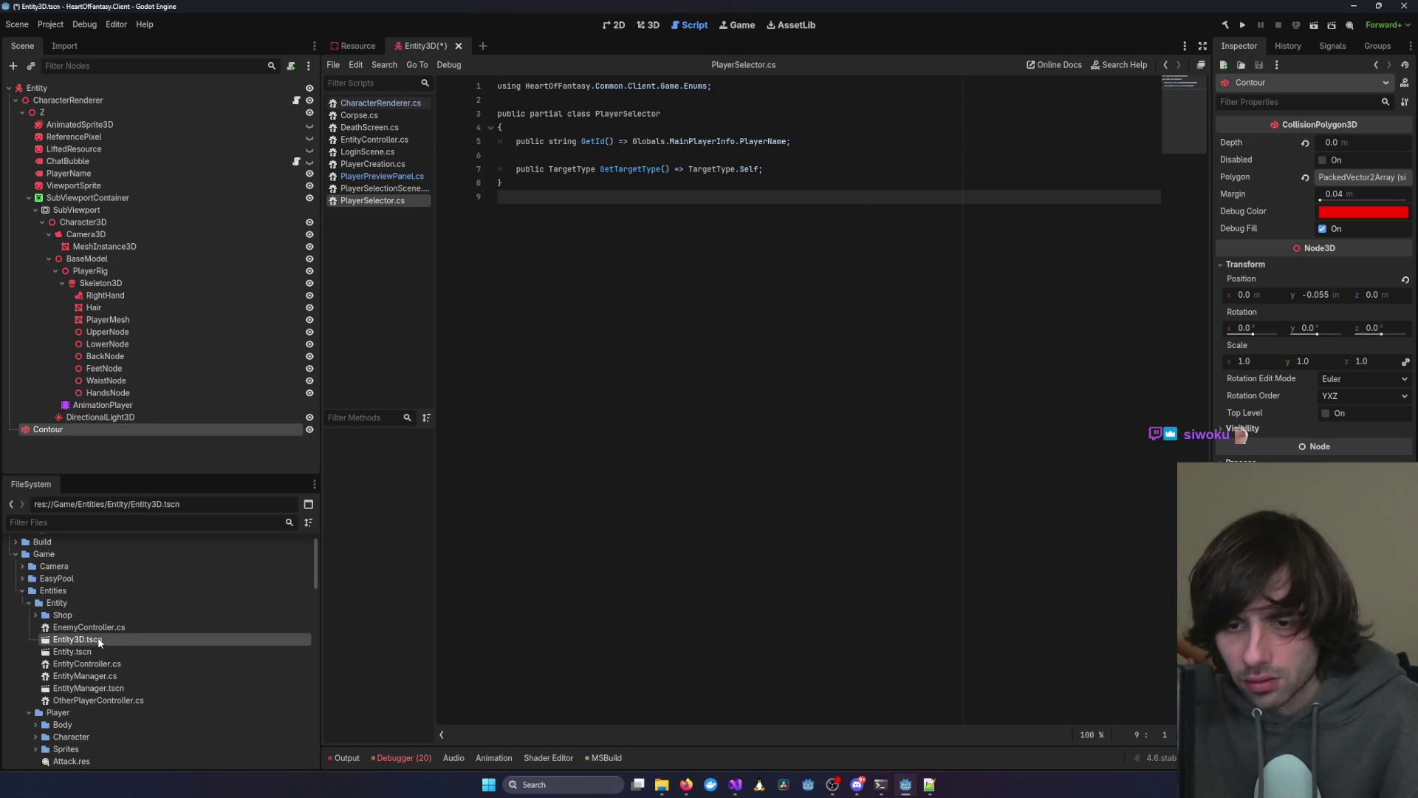
{"action": "scroll", "coordinate": [90, 698], "scroll_direction": "down", "scroll_amount": 5}
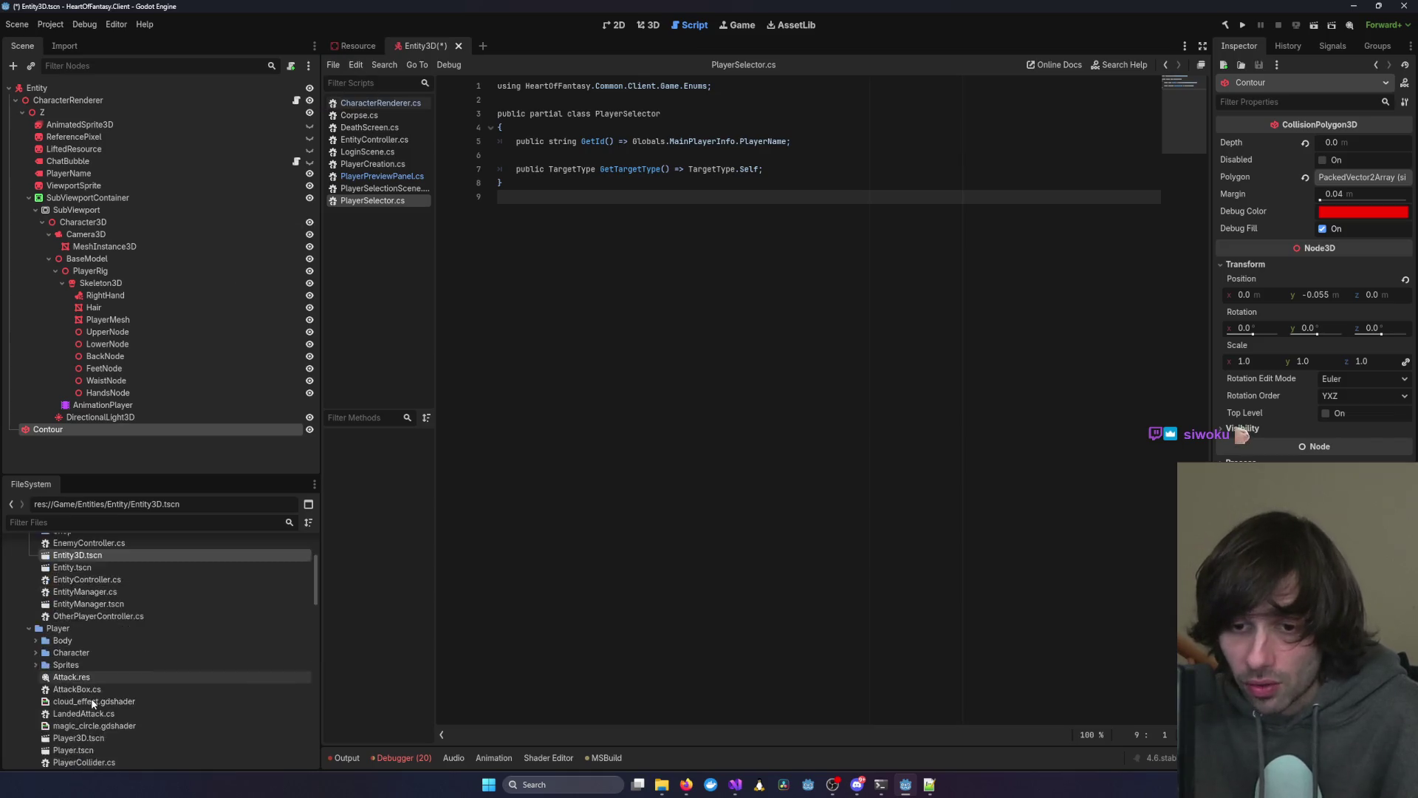
{"action": "double_click", "coordinate": [93, 667]}
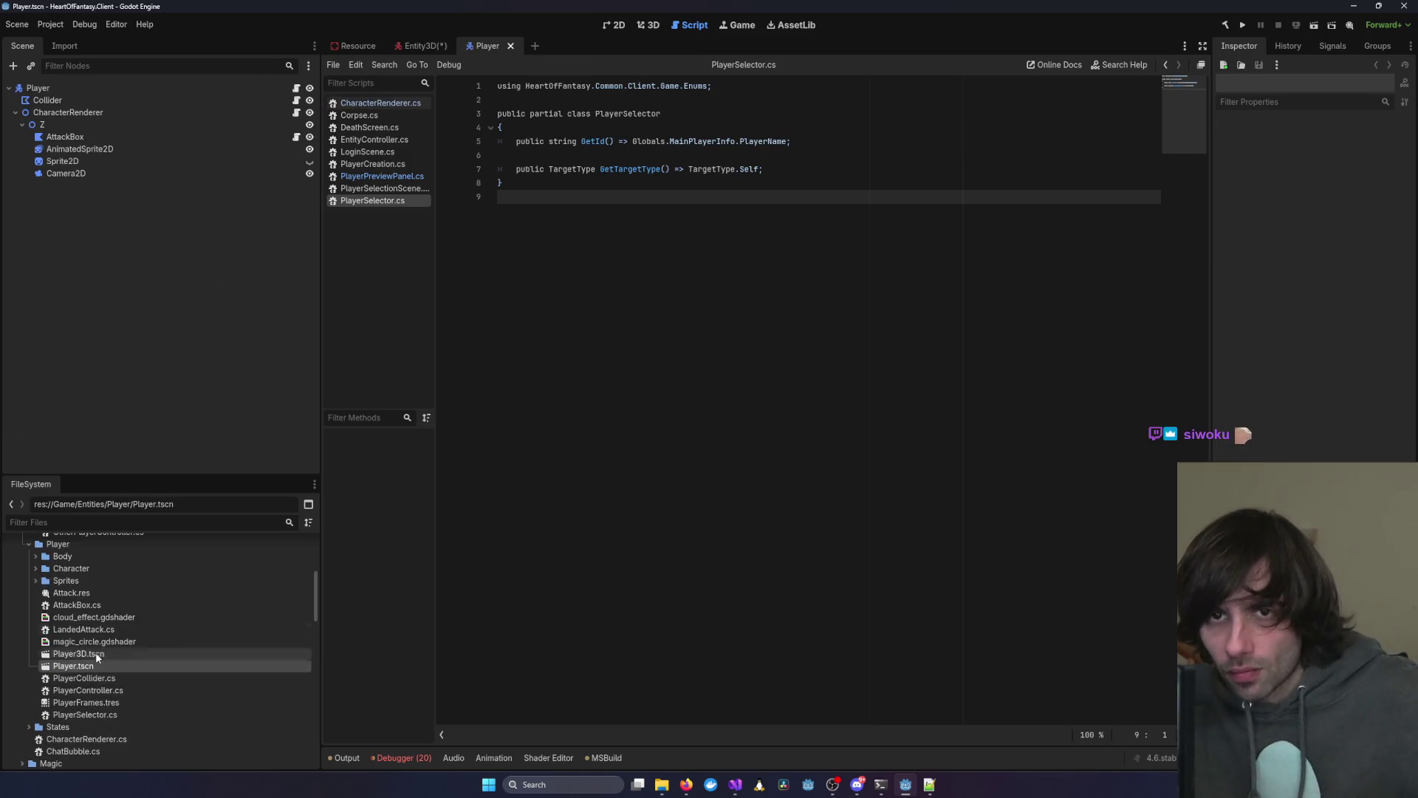
{"action": "double_click", "coordinate": [77, 654]}
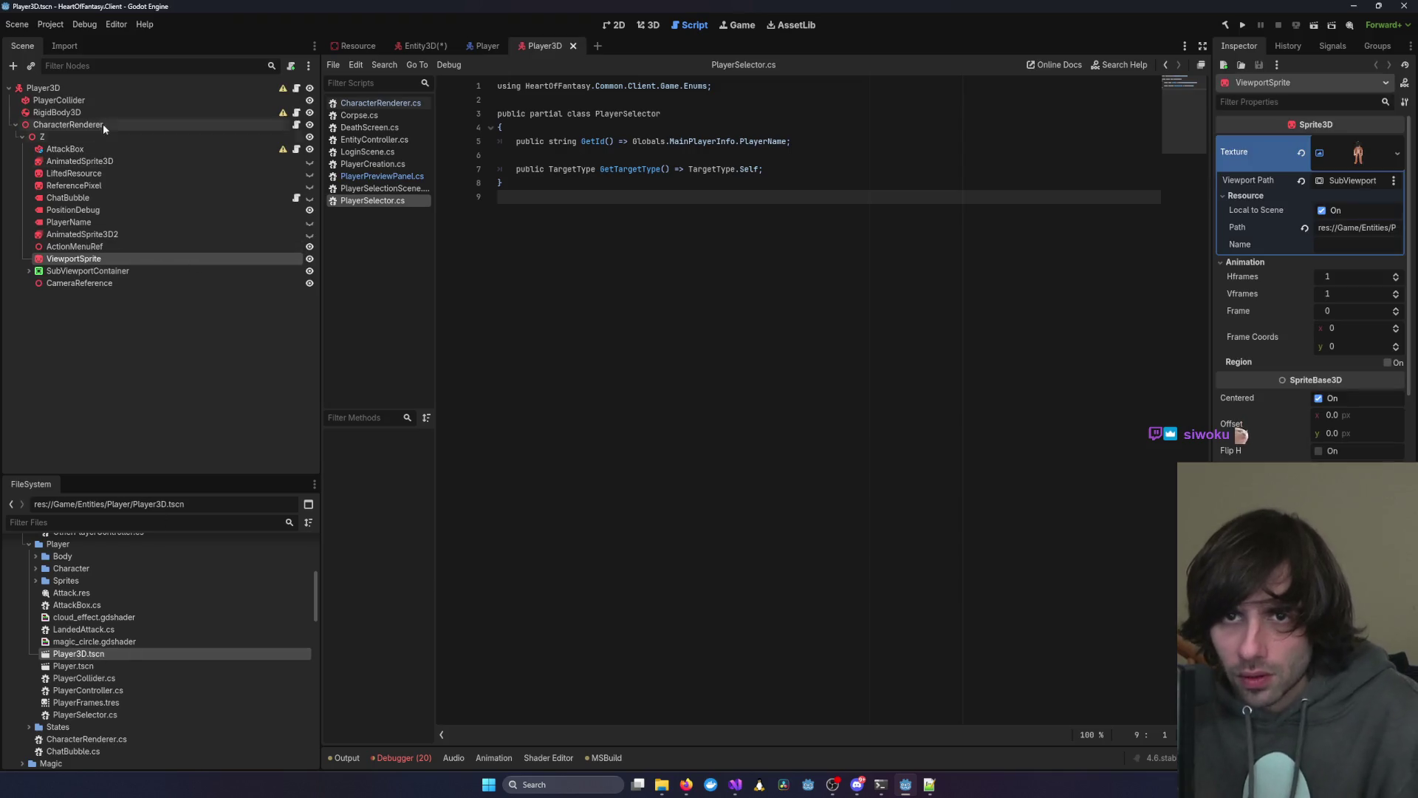
Delete the RigidBody3D node from the Player3D scene, confirming the removal
{"action": "left_click", "coordinate": [81, 114]}
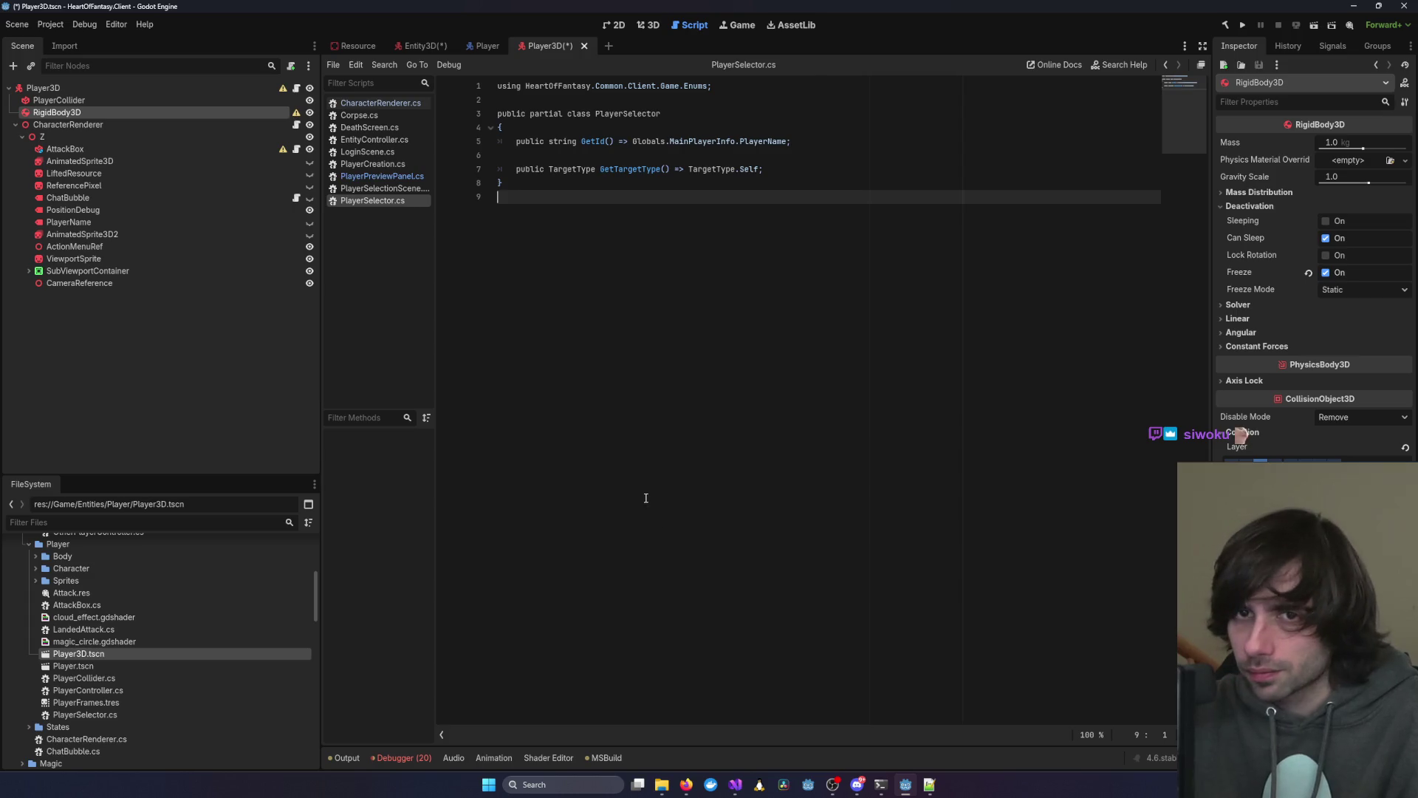
{"action": "left_click", "coordinate": [59, 100]}
{"action": "left_click", "coordinate": [57, 112]}
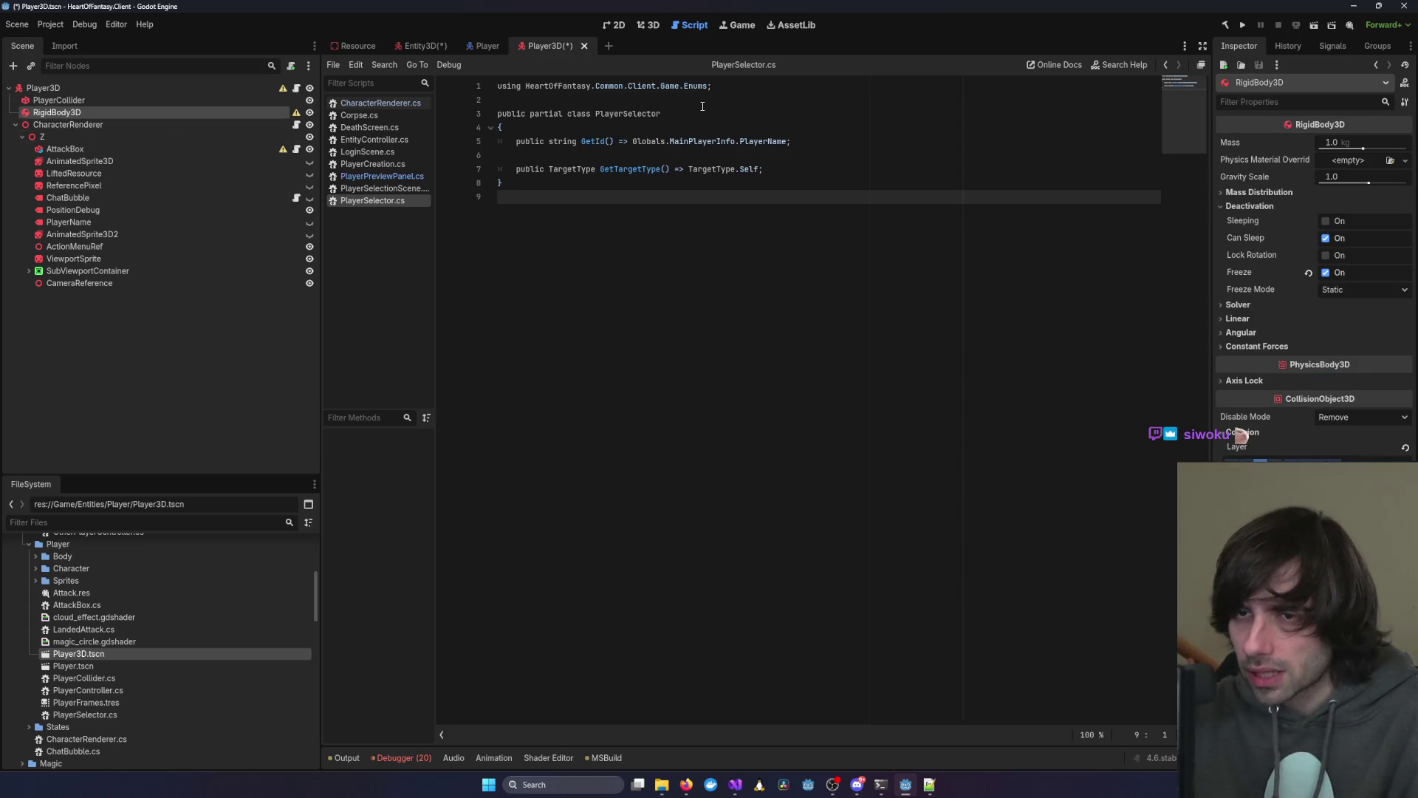
{"action": "key", "text": "Delete"}
{"action": "key", "text": "Return"}
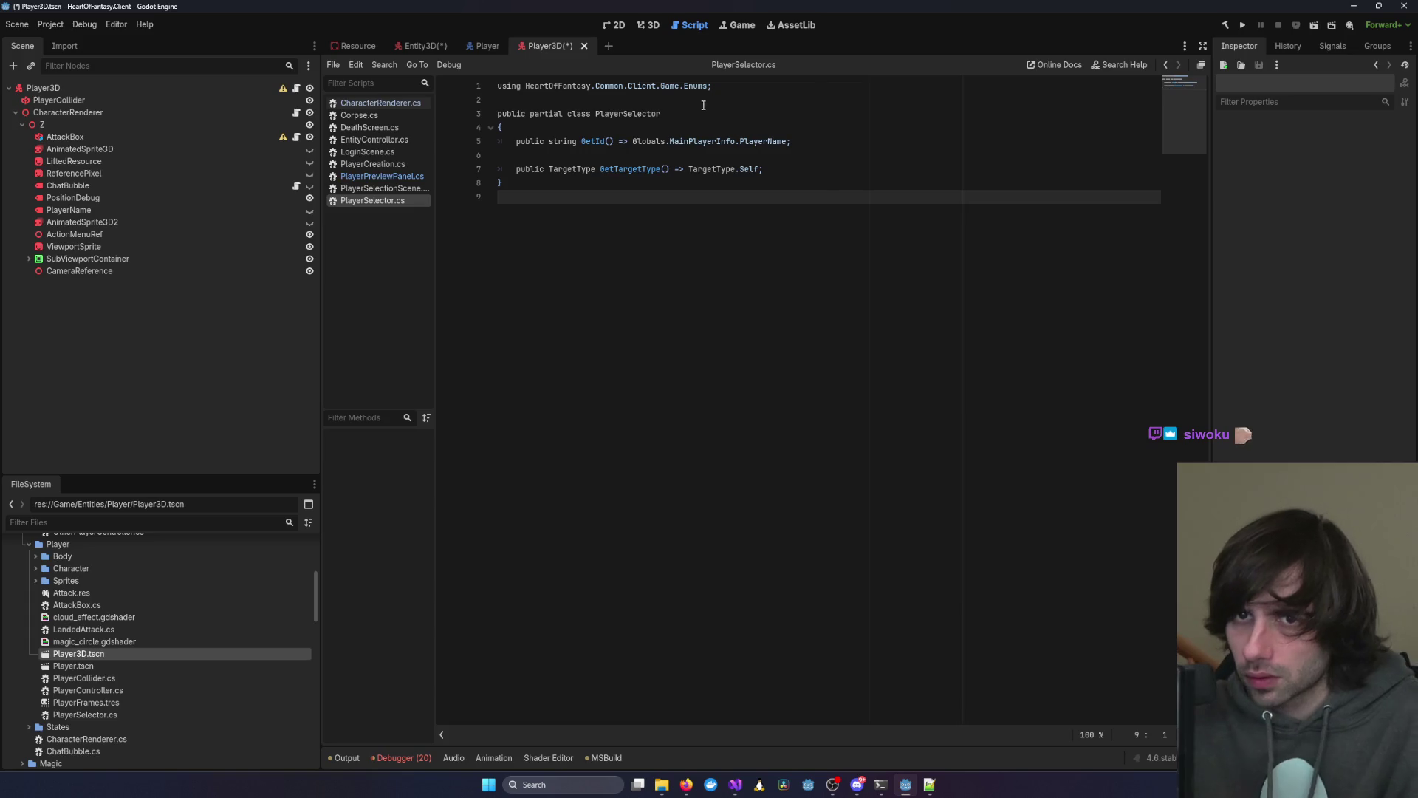
{"action": "mouse_move", "coordinate": [735, 785]}
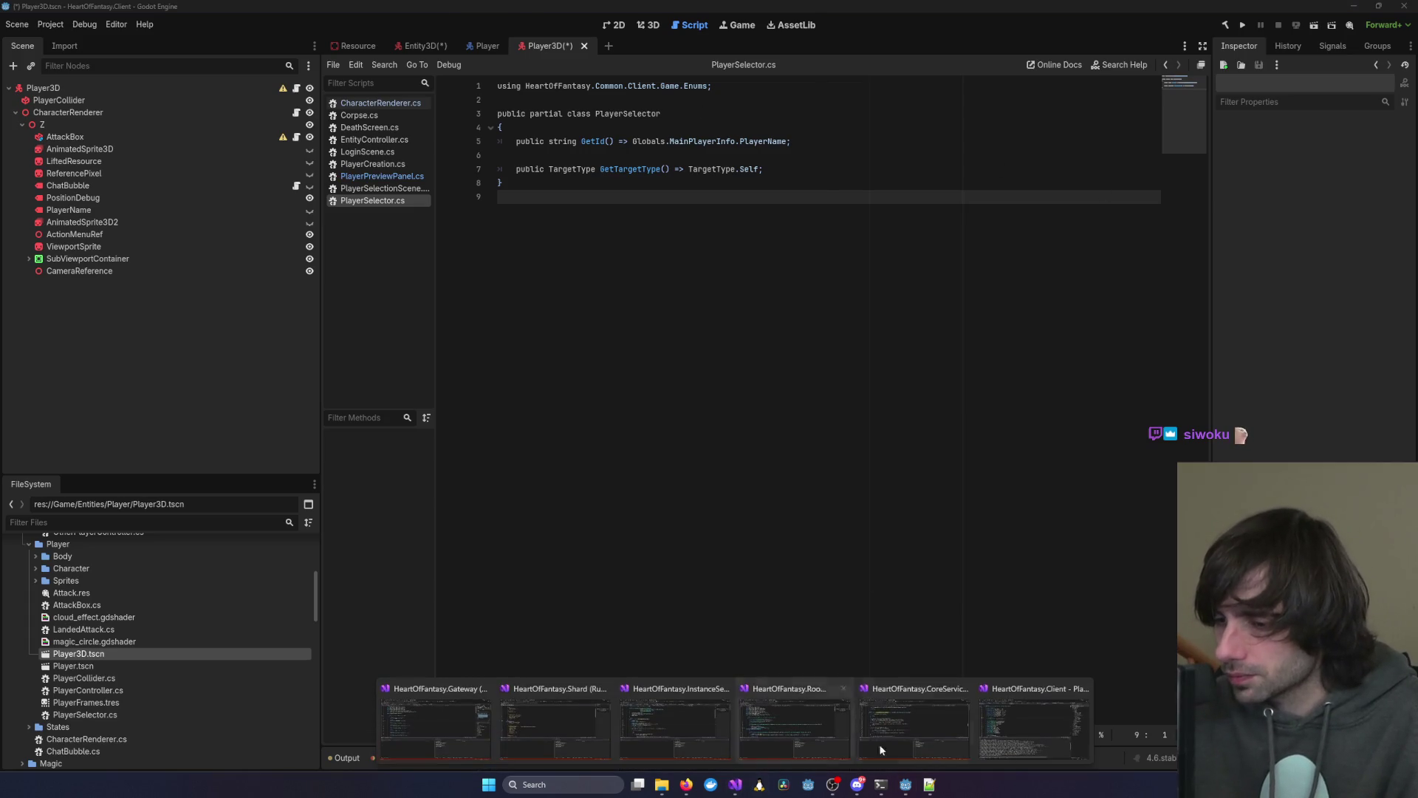
{"action": "left_click", "coordinate": [1089, 741]}
{"action": "left_click", "coordinate": [906, 785]}
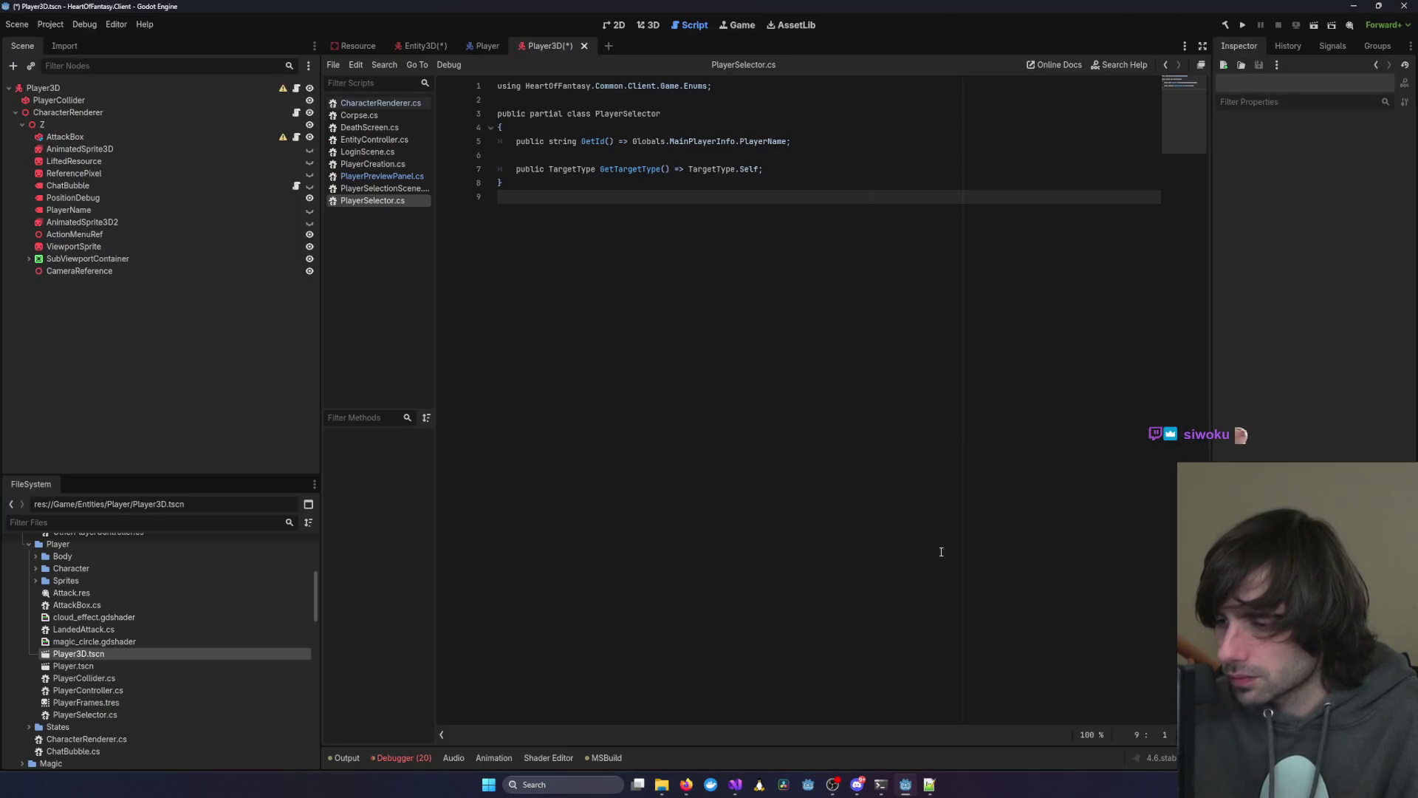
Run the game, log in with the test account, enter the world, then stop it
{"action": "left_click", "coordinate": [1243, 25]}
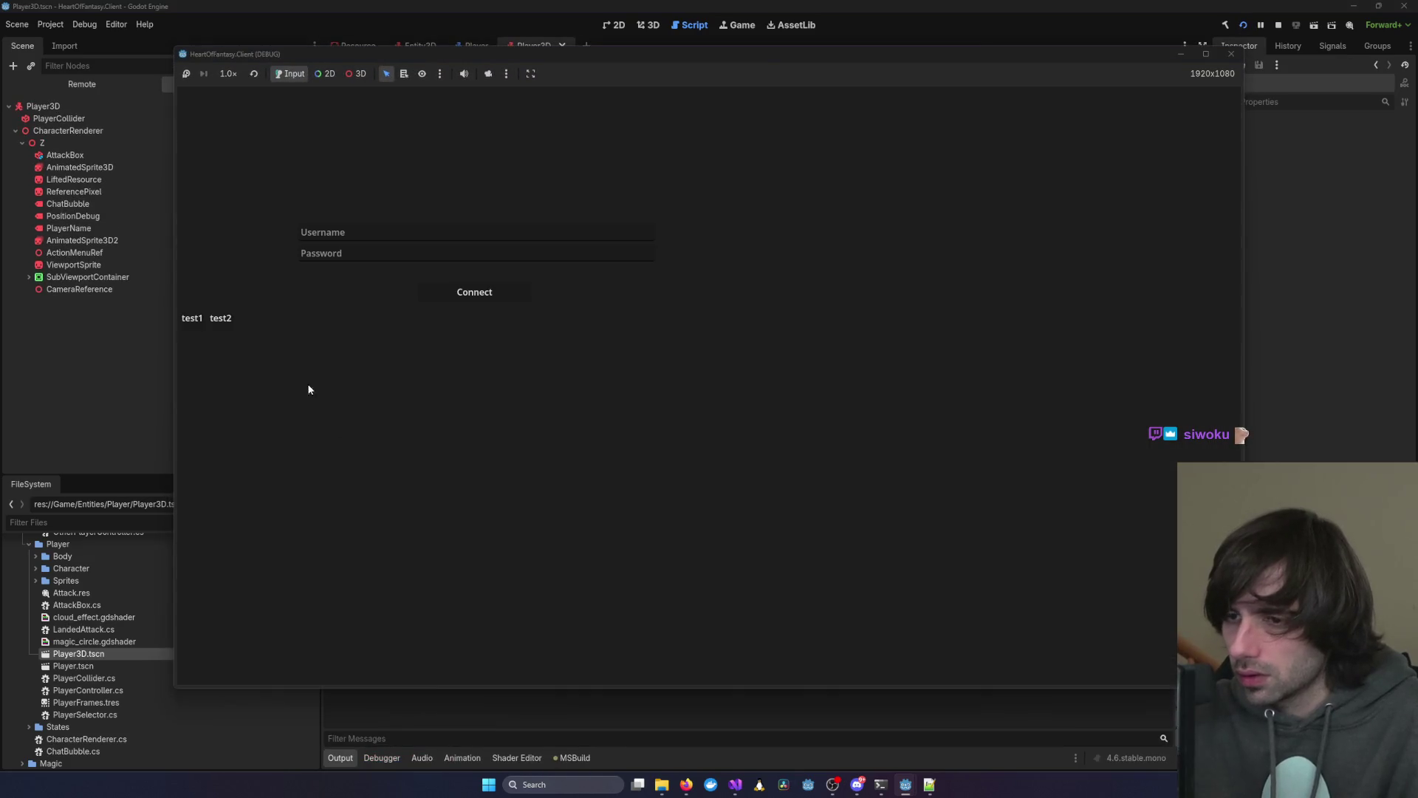
{"action": "left_click", "coordinate": [274, 319]}
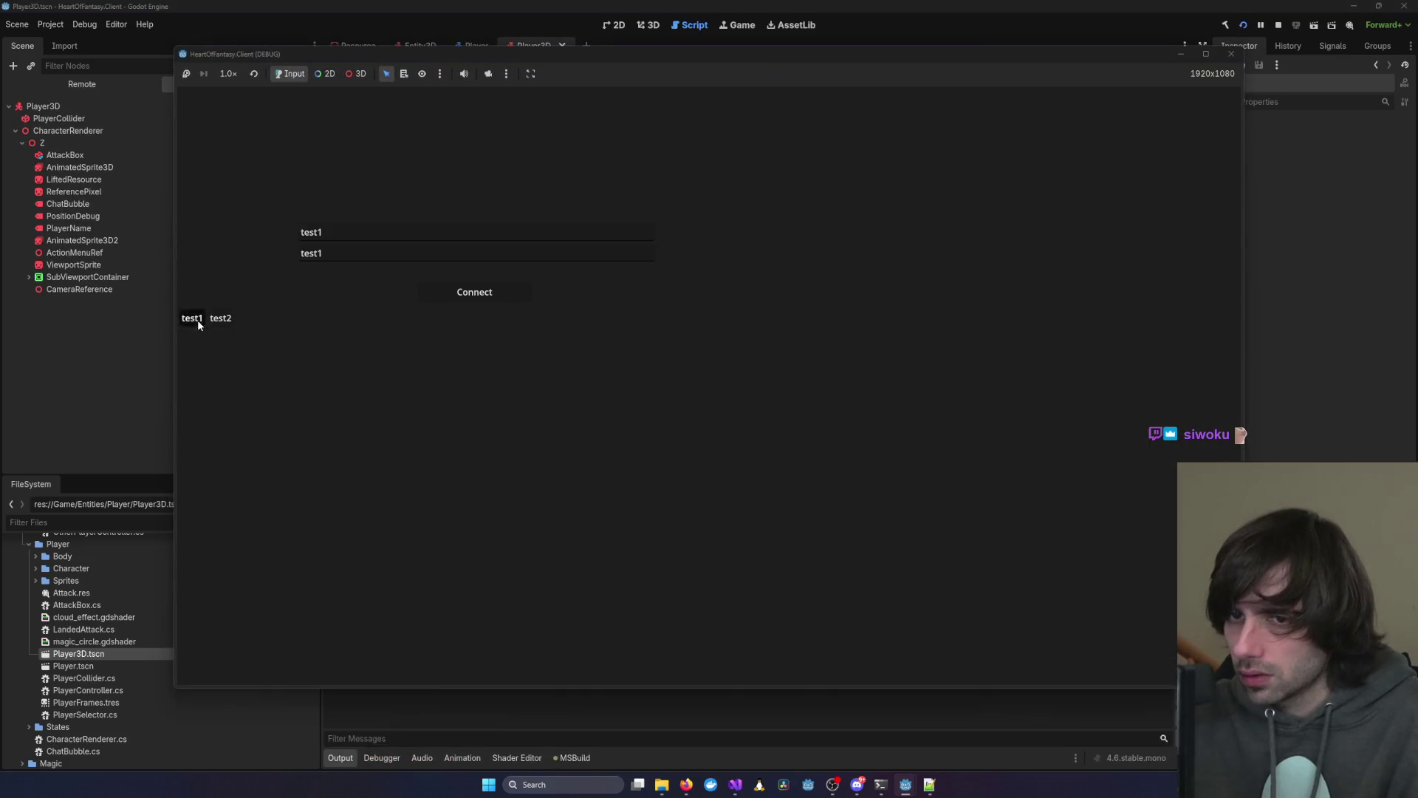
{"action": "left_click", "coordinate": [473, 291]}
{"action": "left_click", "coordinate": [442, 499]}
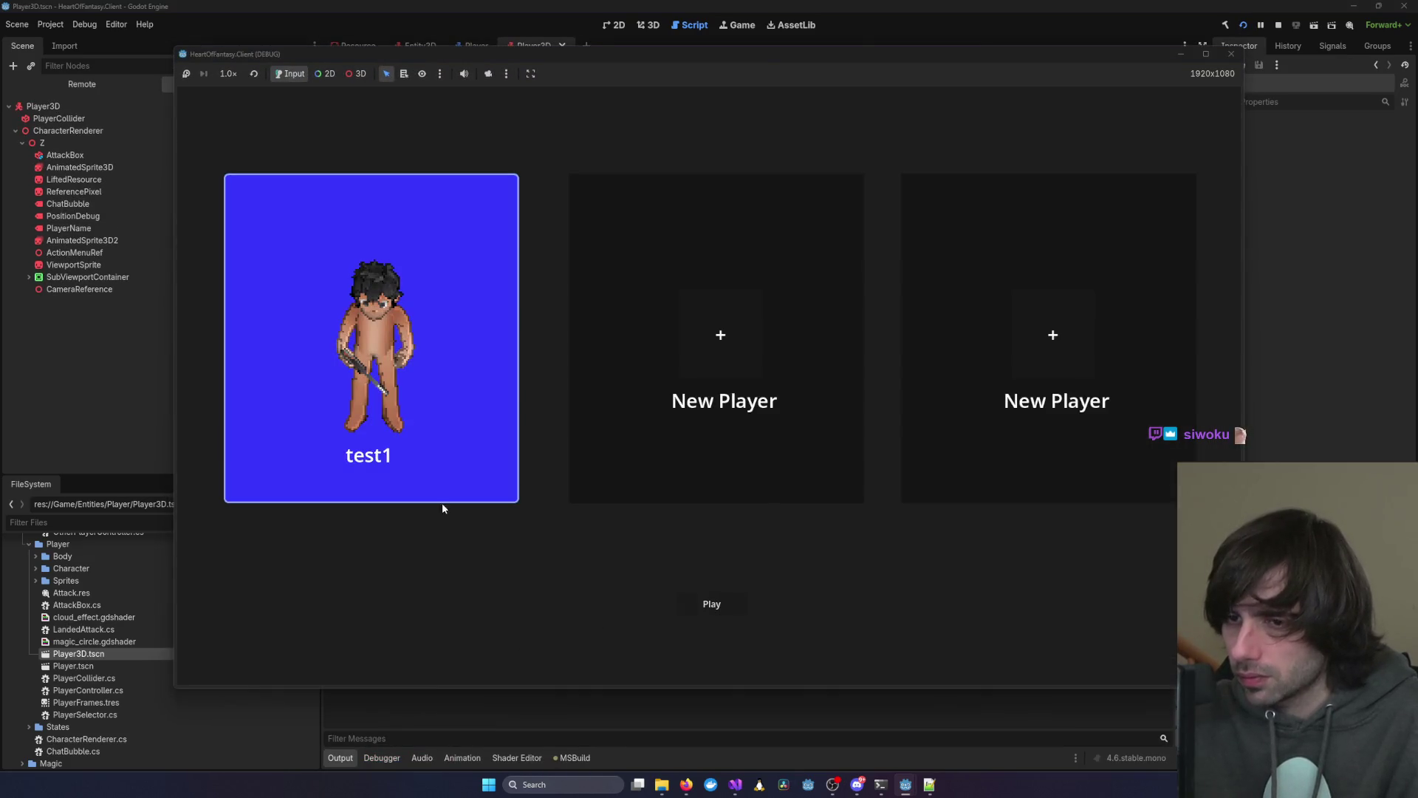
{"action": "left_click", "coordinate": [702, 606]}
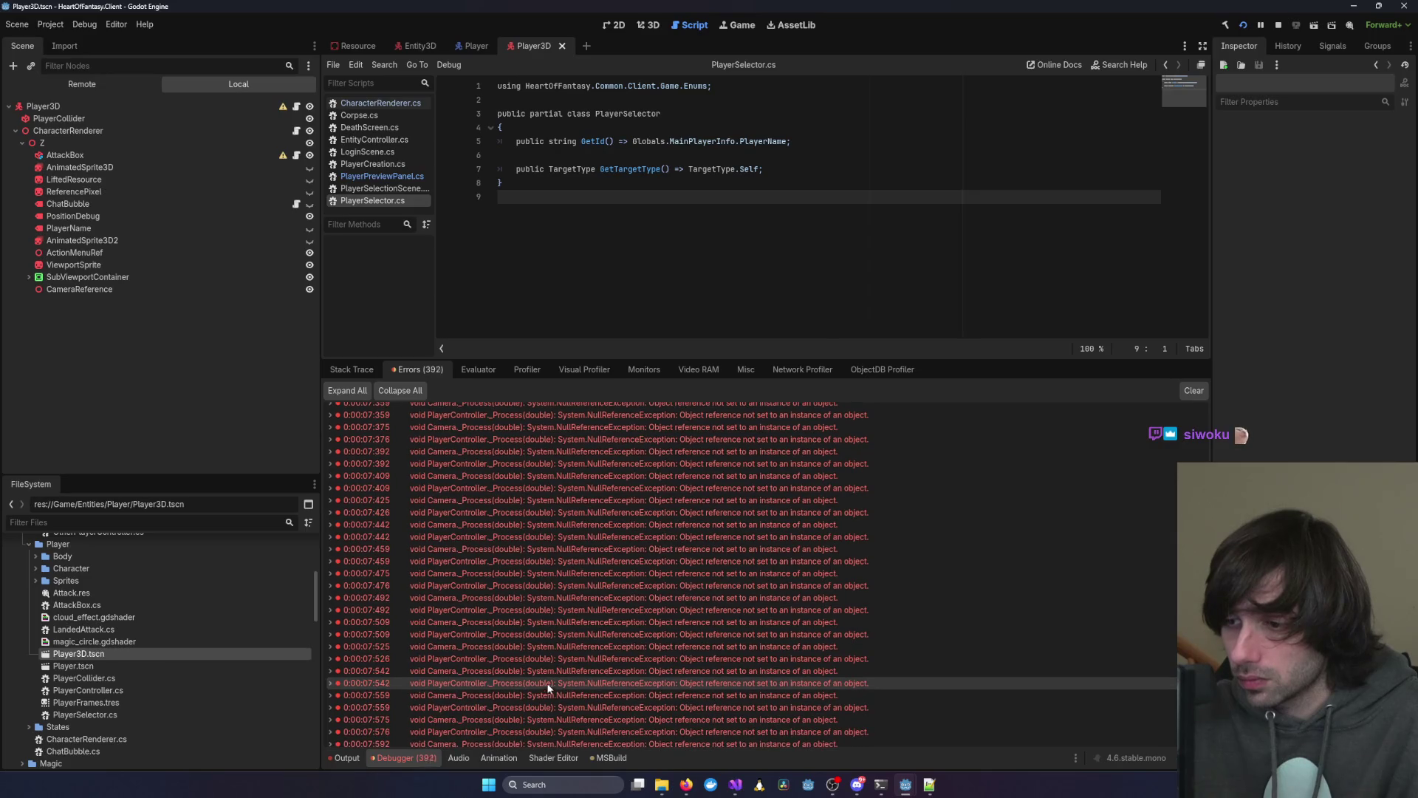
{"action": "left_click", "coordinate": [1279, 25]}
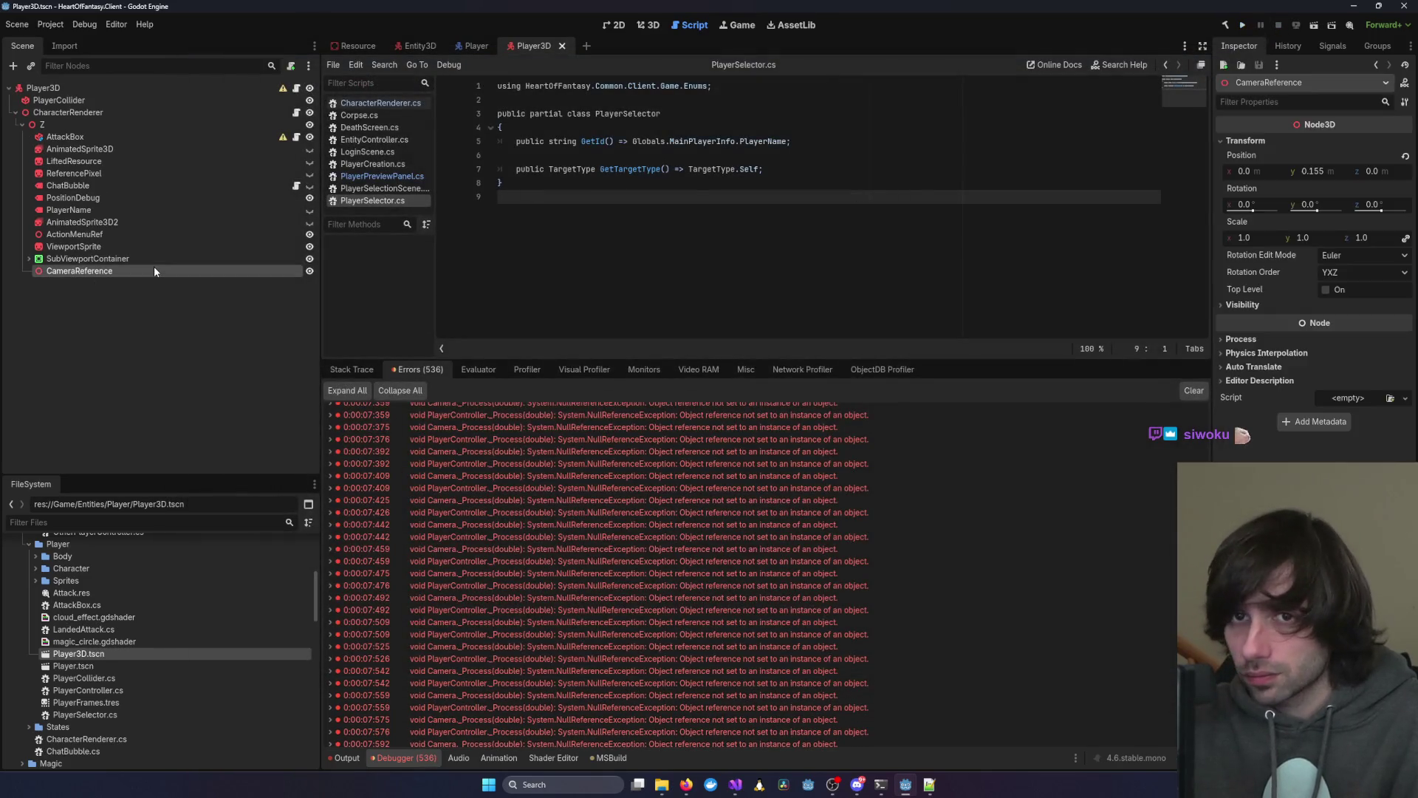
Restore the deleted RigidBody3D node, save Player3D, and relaunch the game
{"action": "key", "text": "ctrl+z"}
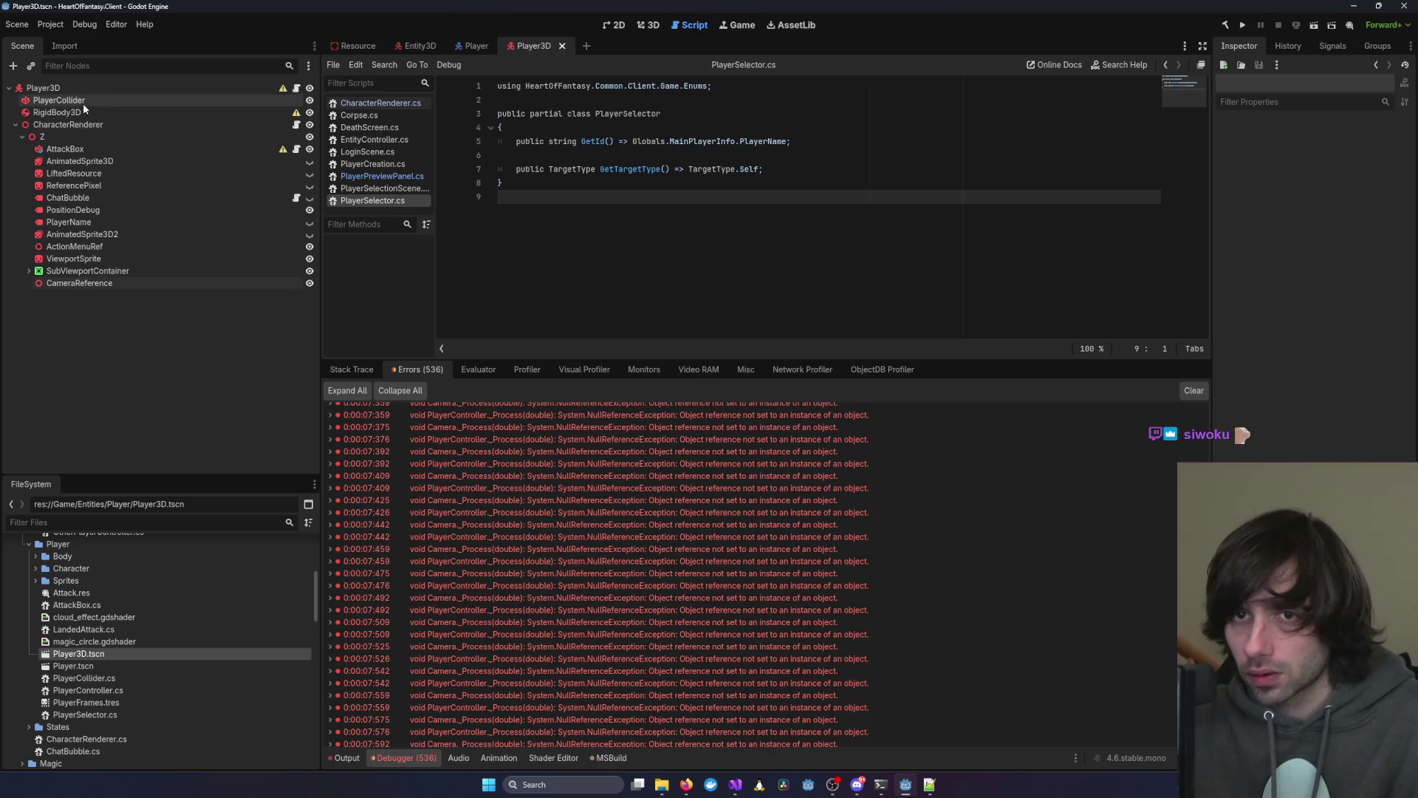
{"action": "left_click", "coordinate": [70, 113]}
{"action": "key", "text": "ctrl+s"}
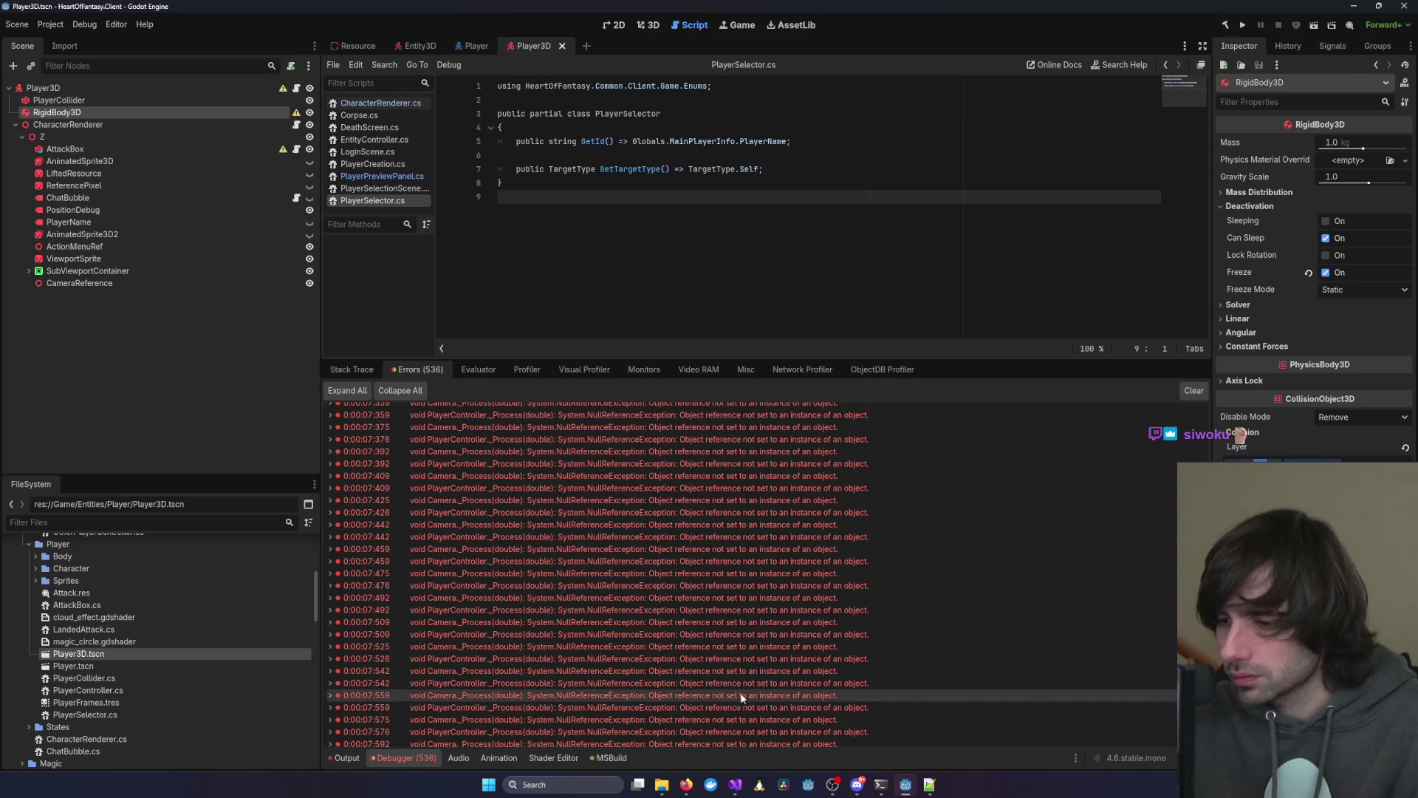
{"action": "mouse_move", "coordinate": [735, 785]}
{"action": "left_click", "coordinate": [1045, 739]}
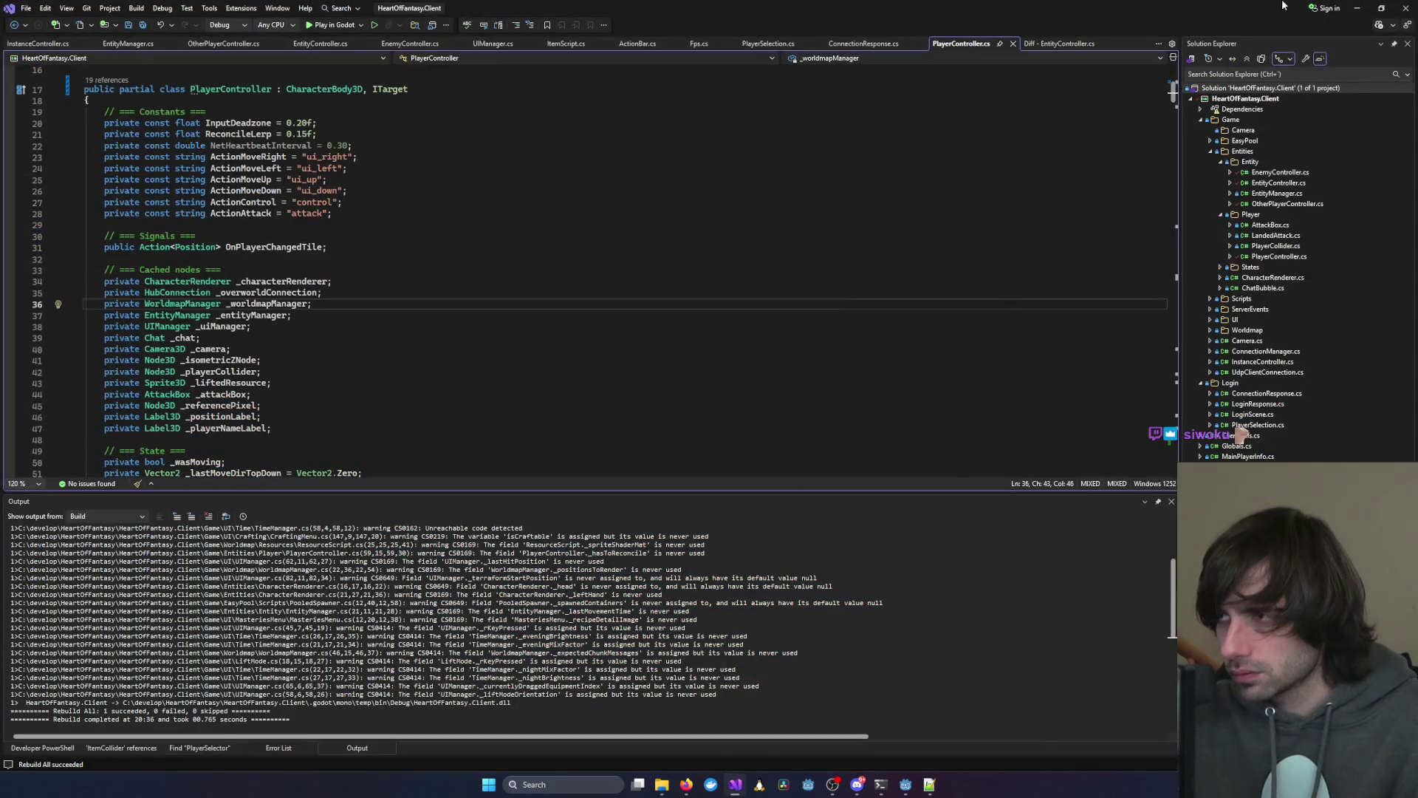
{"action": "left_click", "coordinate": [1358, 8]}
{"action": "left_click", "coordinate": [1243, 25]}
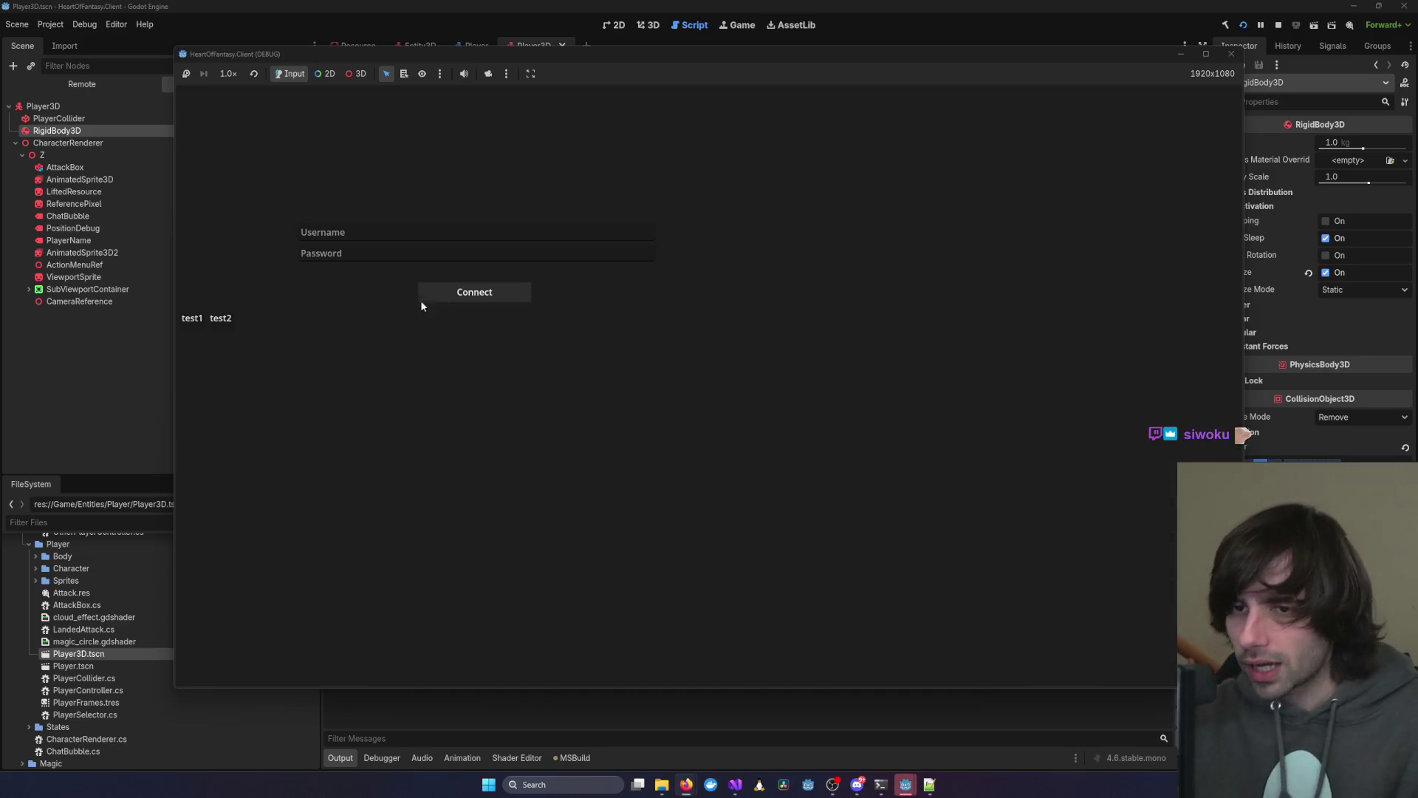
Log in with the test account, pick the existing character, and enter the world
{"action": "left_click", "coordinate": [192, 317]}
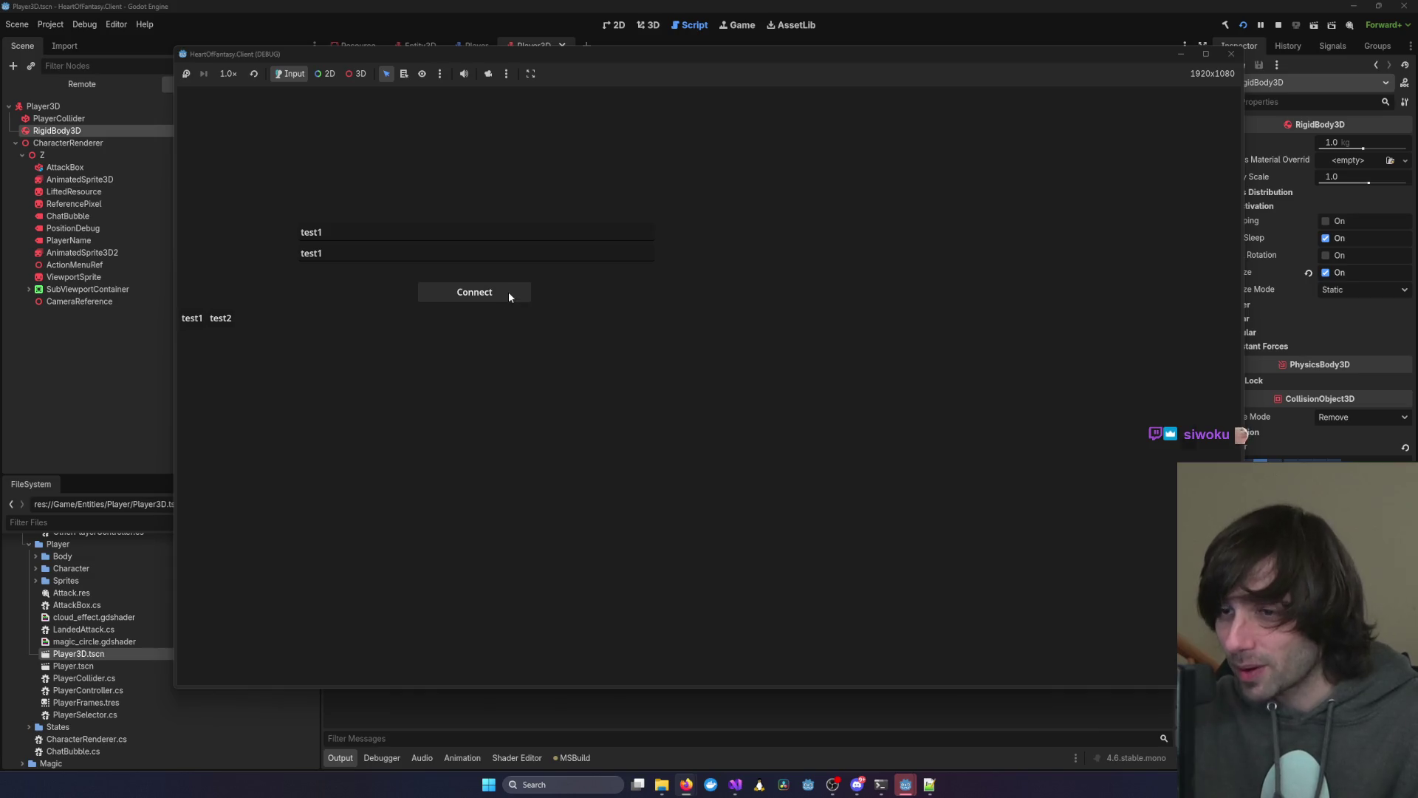
{"action": "left_click", "coordinate": [508, 291]}
{"action": "left_click", "coordinate": [314, 355]}
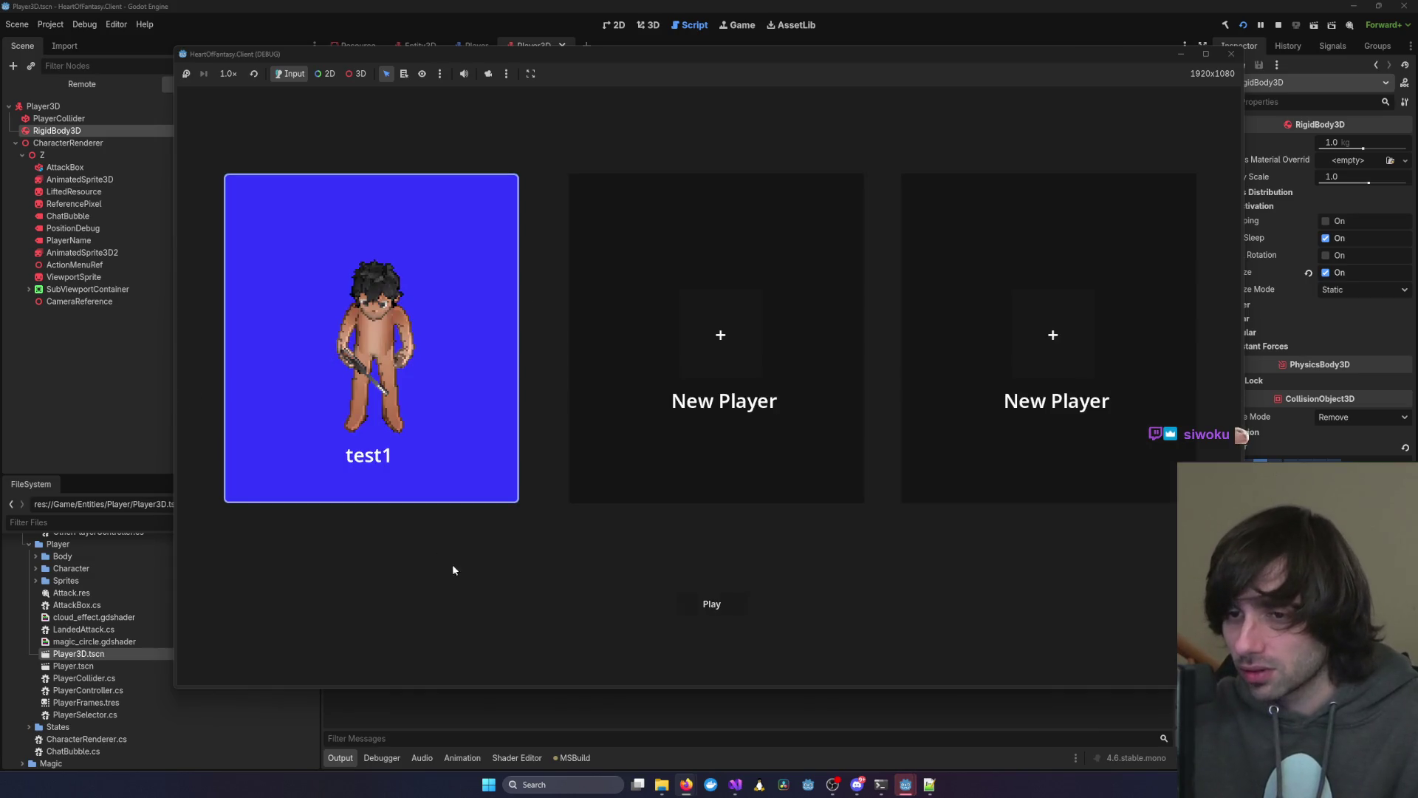
{"action": "left_click", "coordinate": [711, 604]}
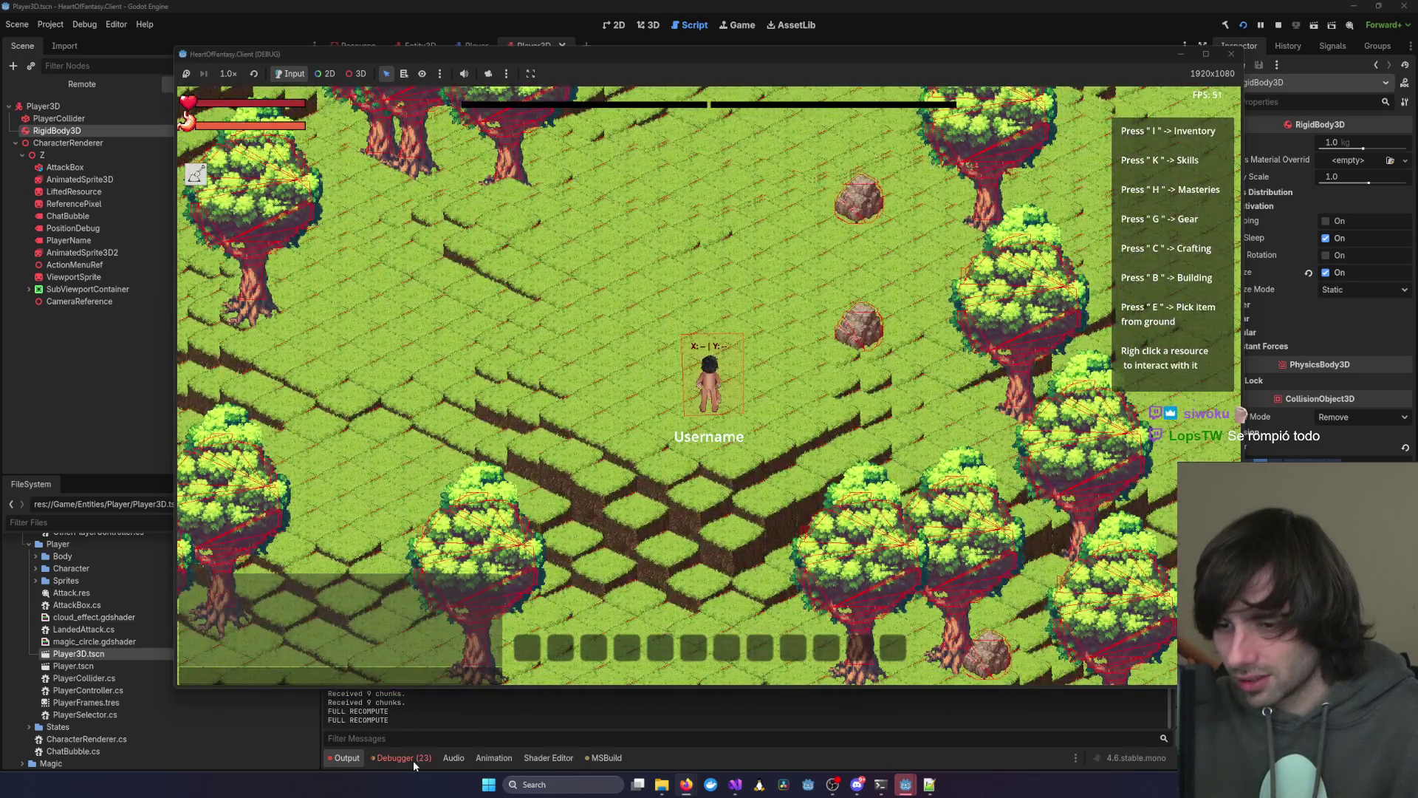
Open the ClickContour node-not-found error, dismiss the scene alert, and bring up Visual Studio's debug session
{"action": "left_click", "coordinate": [414, 760]}
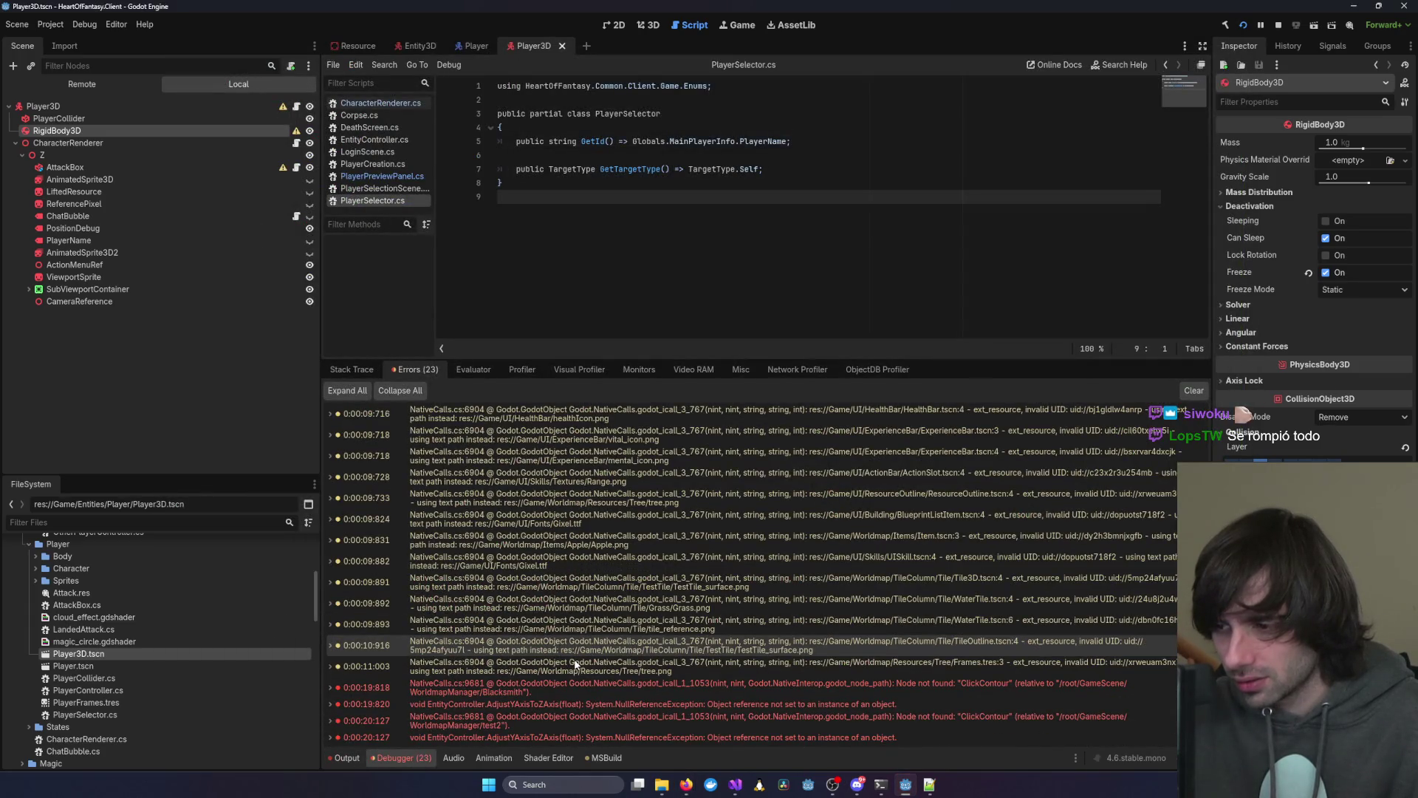
{"action": "scroll", "coordinate": [576, 664], "scroll_direction": "up", "scroll_amount": 2}
{"action": "key", "text": "alt+Tab"}
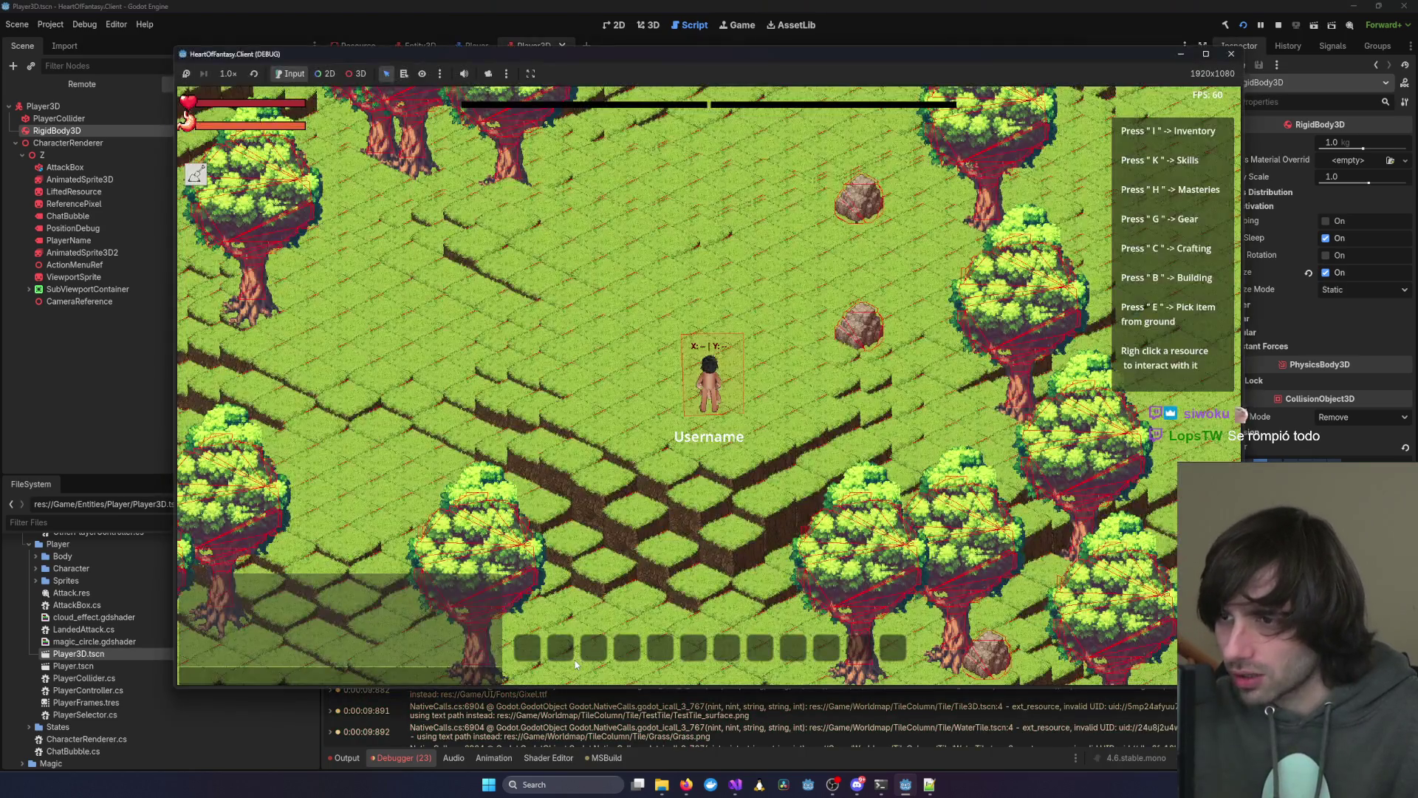
{"action": "key", "text": "alt+Tab"}
{"action": "scroll", "coordinate": [576, 664], "scroll_direction": "down", "scroll_amount": 2}
{"action": "double_click", "coordinate": [531, 685]}
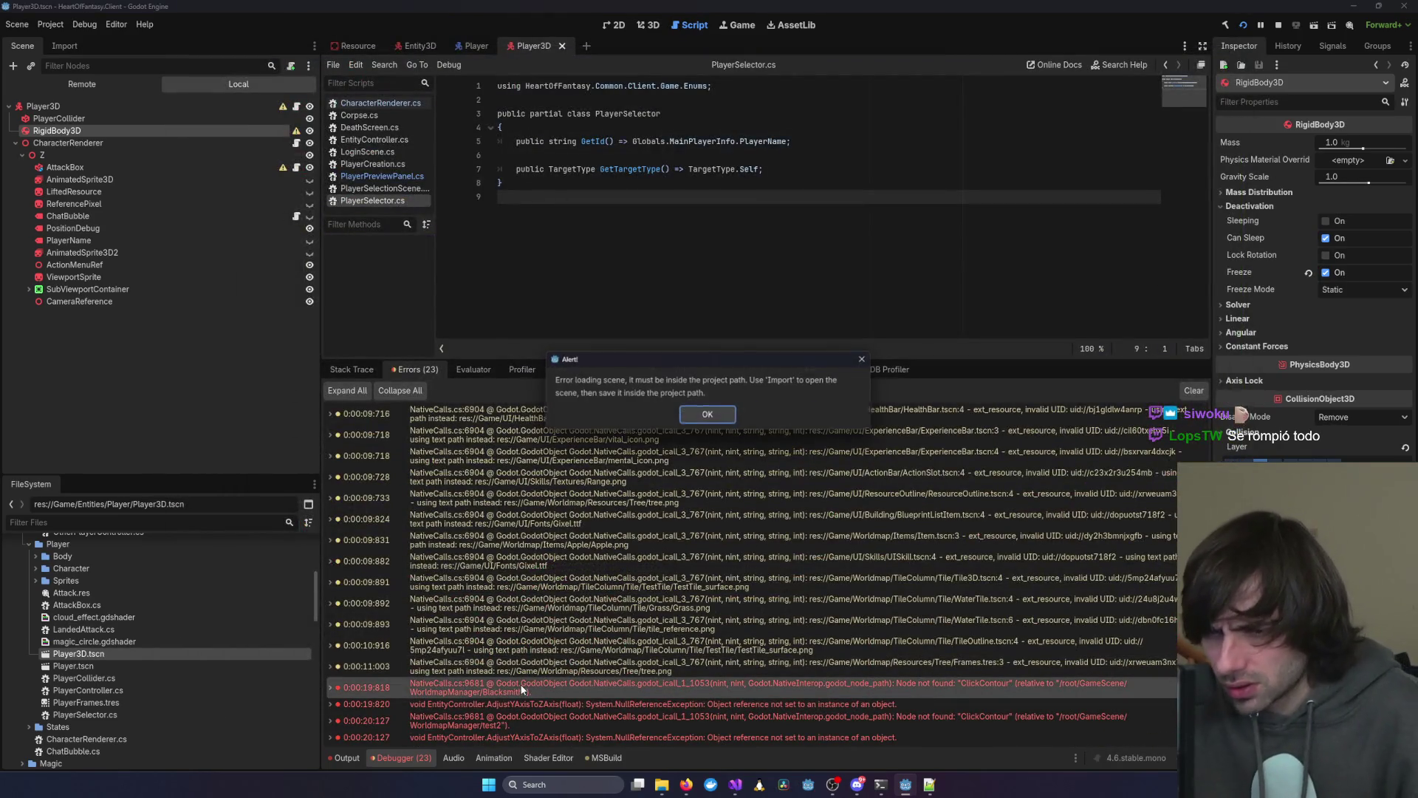
{"action": "left_click", "coordinate": [707, 416]}
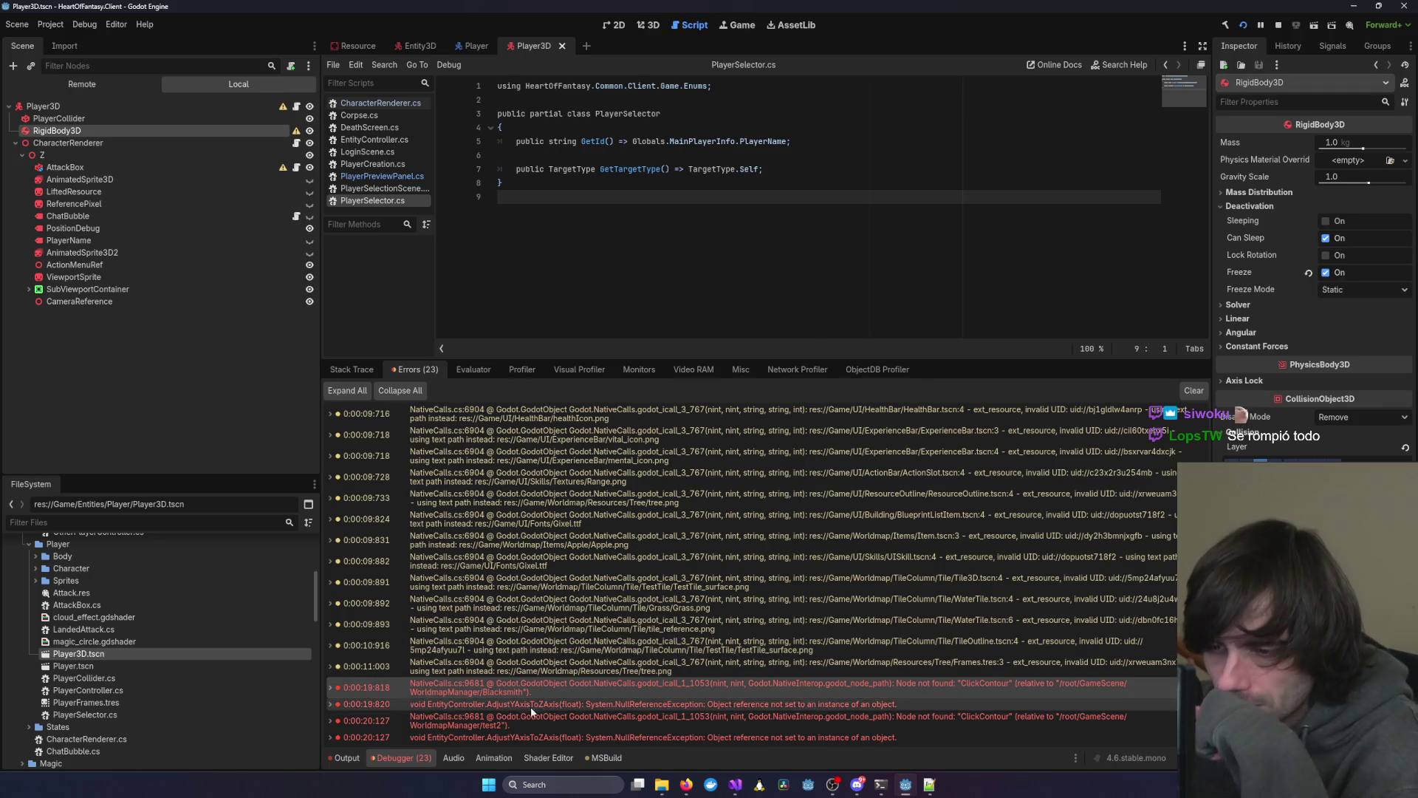
{"action": "mouse_move", "coordinate": [732, 785]}
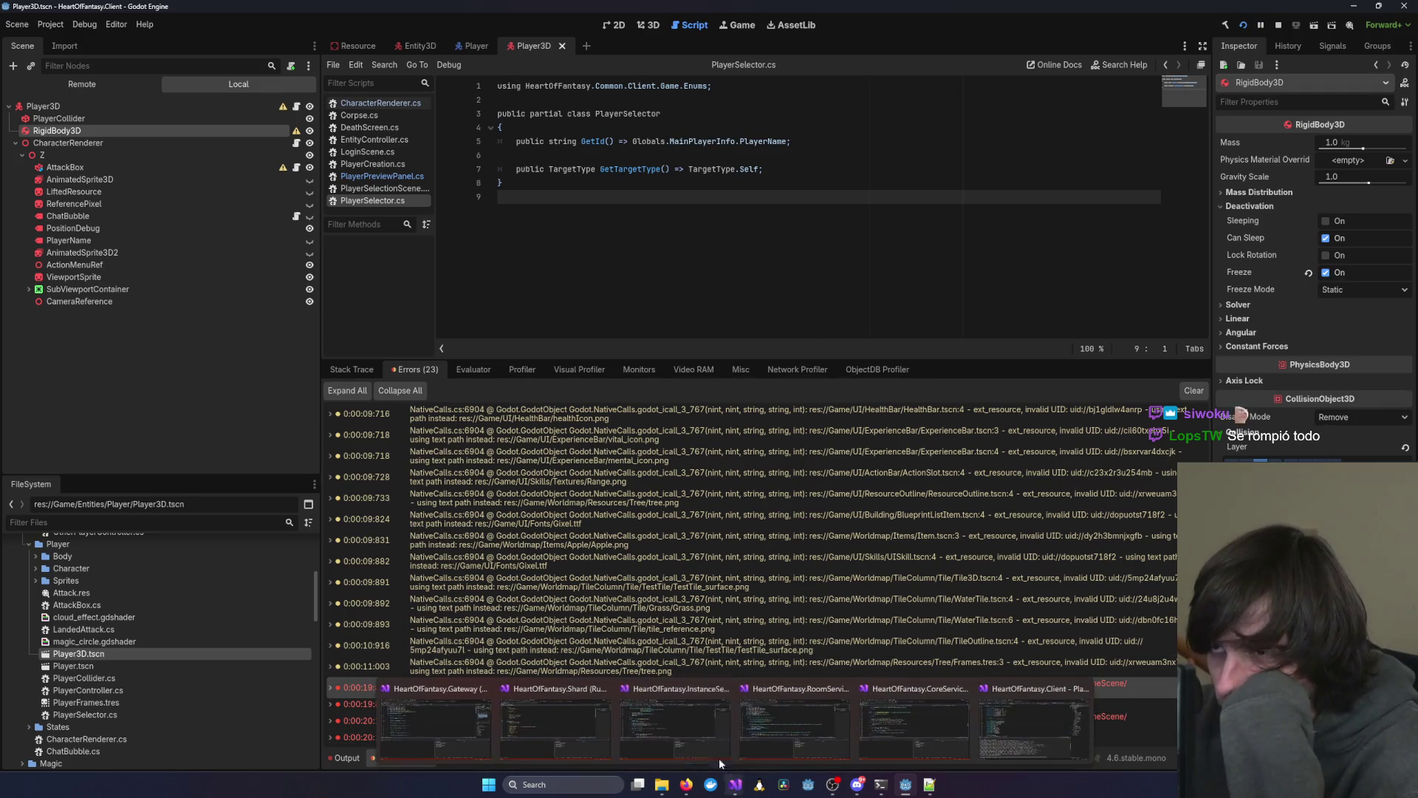
{"action": "left_click", "coordinate": [1056, 704]}
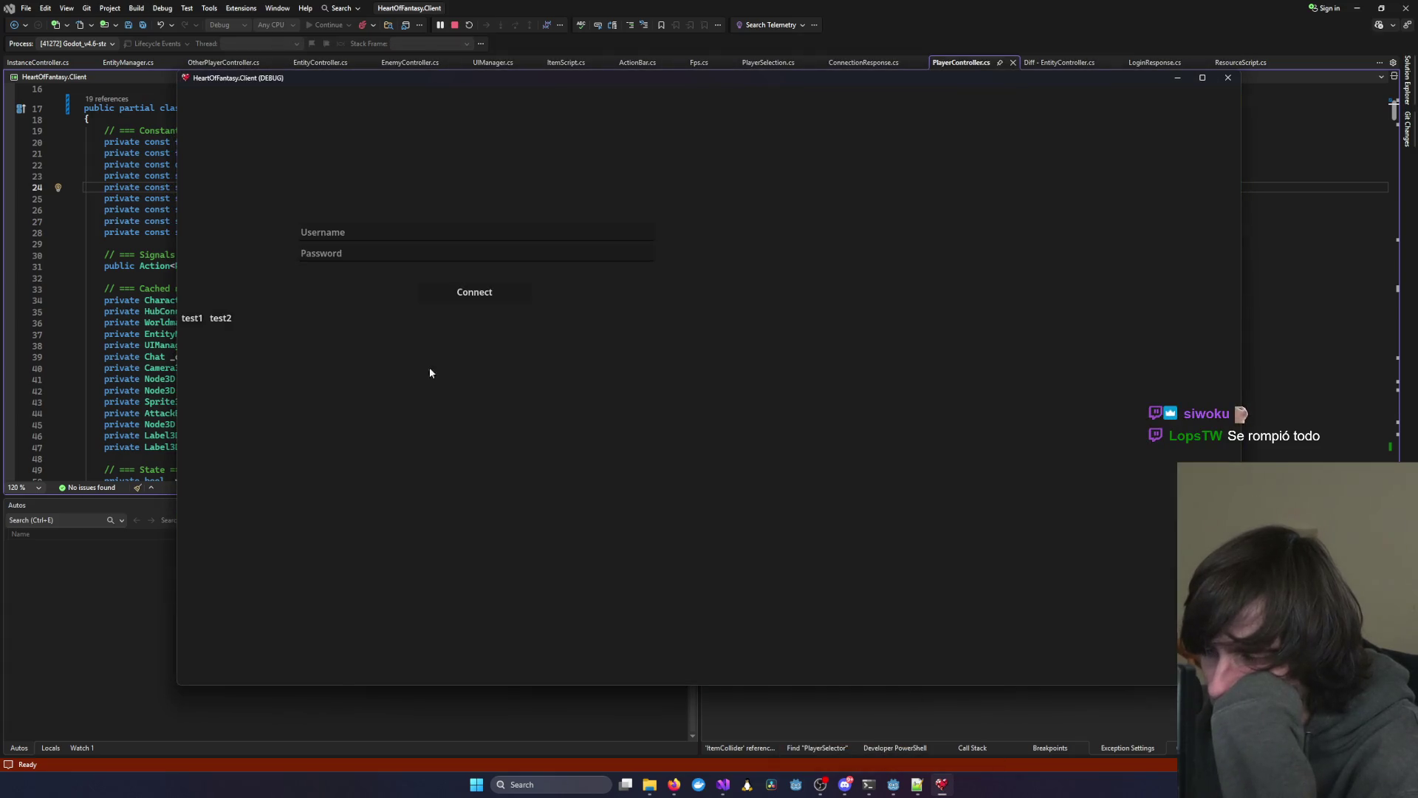
Log in with the saved test account, connect, and pick the first character
{"action": "left_click", "coordinate": [194, 317]}
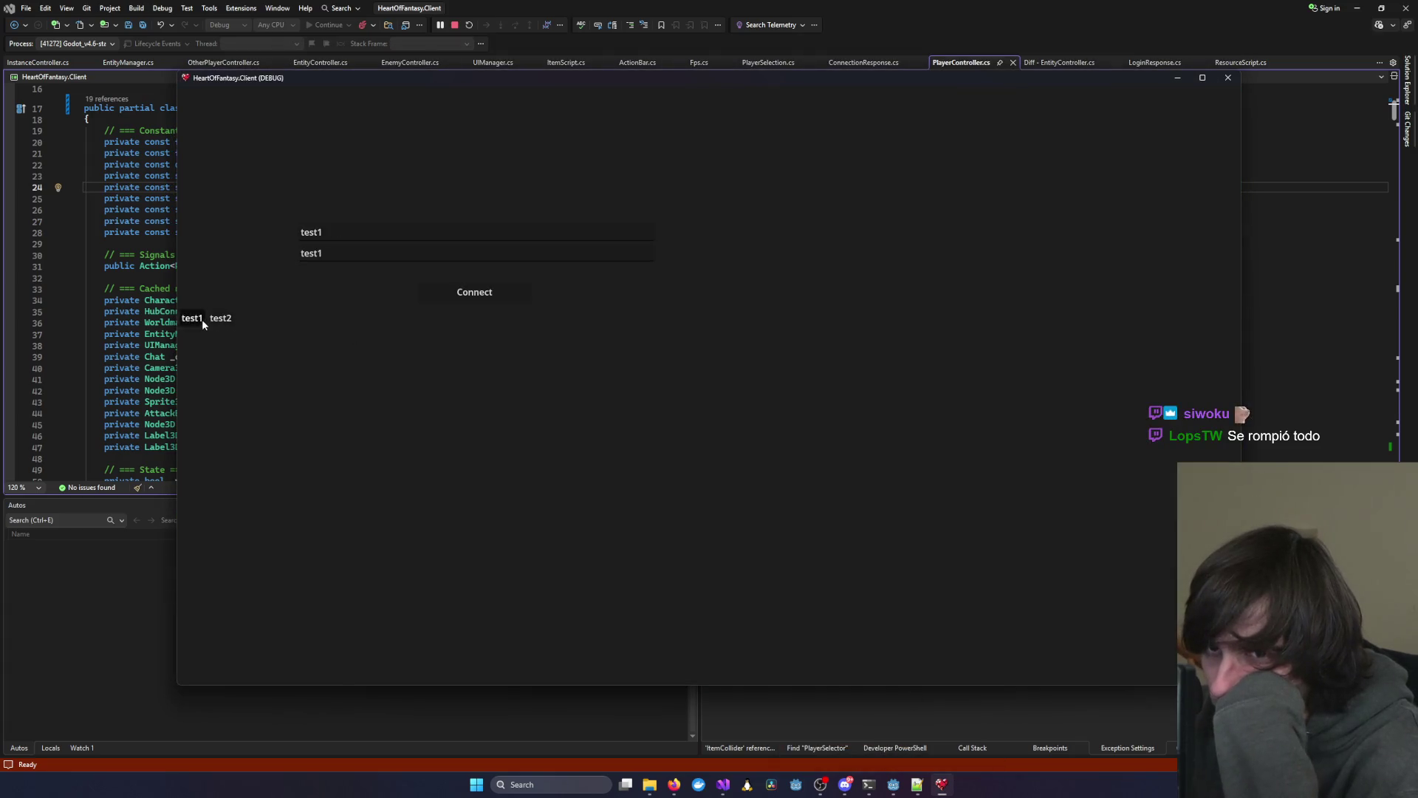
{"action": "left_click", "coordinate": [471, 294]}
{"action": "left_click", "coordinate": [471, 299]}
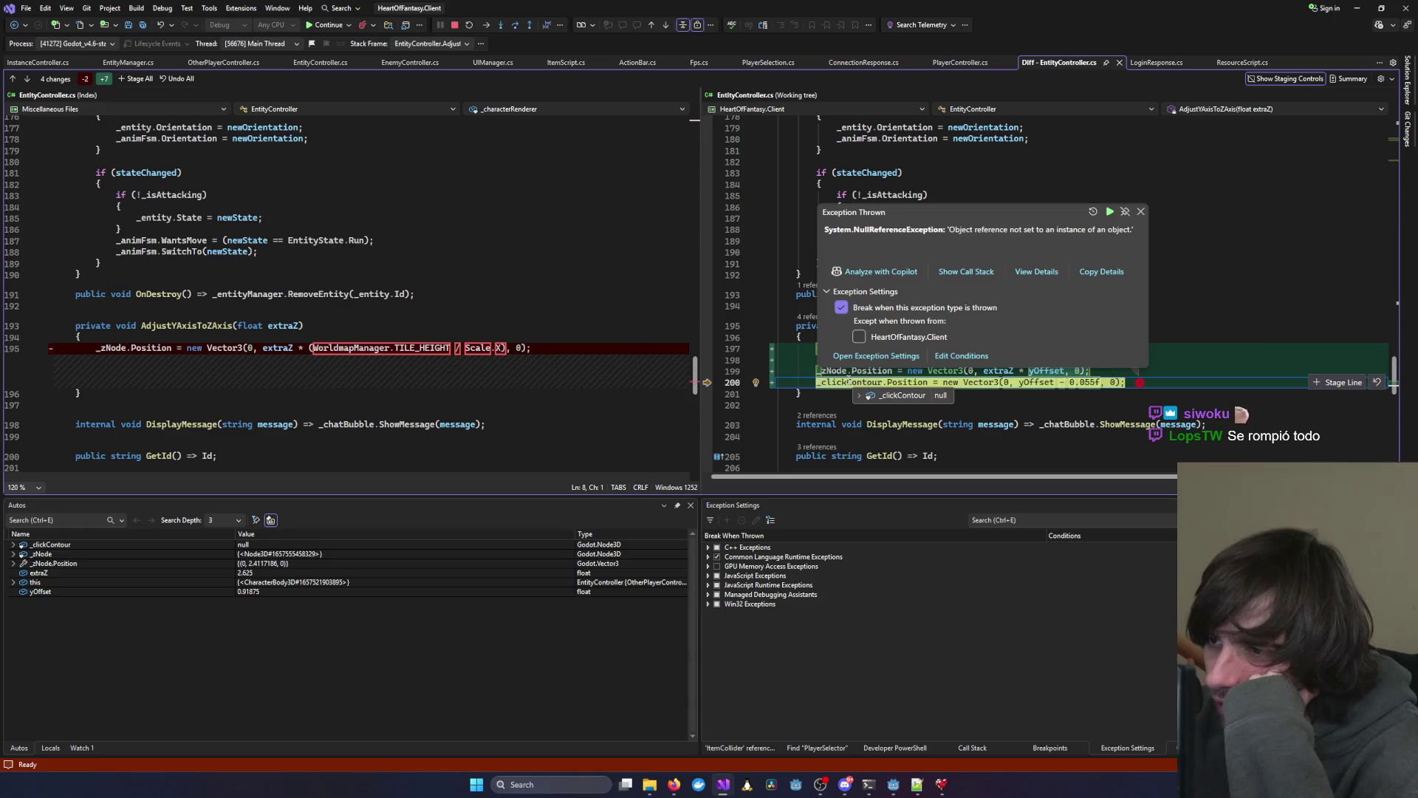
Dismiss the NullReferenceException, stop debugging with Shift+F5, and return to the Godot editor
{"action": "left_click", "coordinate": [843, 382]}
{"action": "scroll", "coordinate": [981, 286], "scroll_direction": "up", "scroll_amount": 20}
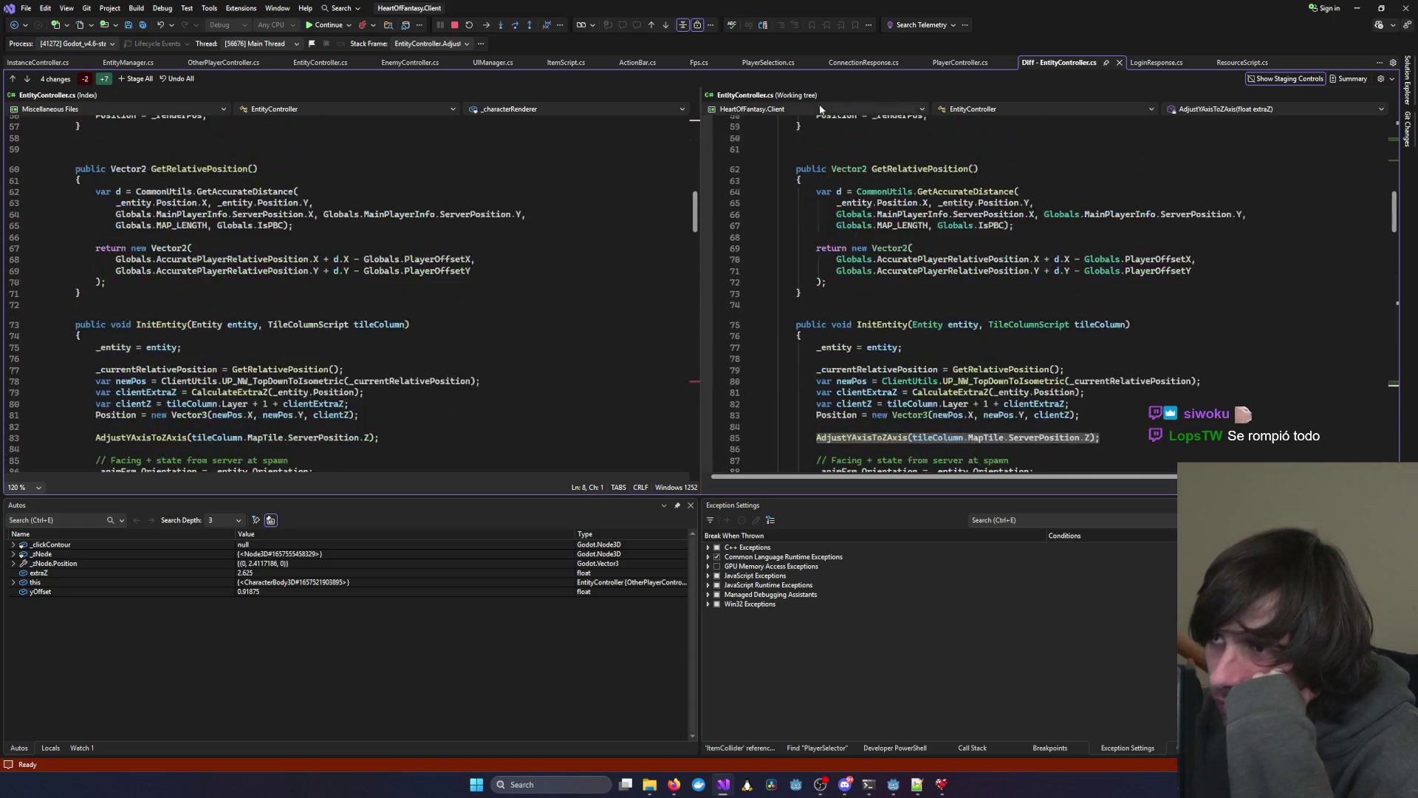
{"action": "mouse_move", "coordinate": [981, 286]}
{"action": "scroll", "coordinate": [980, 303], "scroll_direction": "down", "scroll_amount": 4}
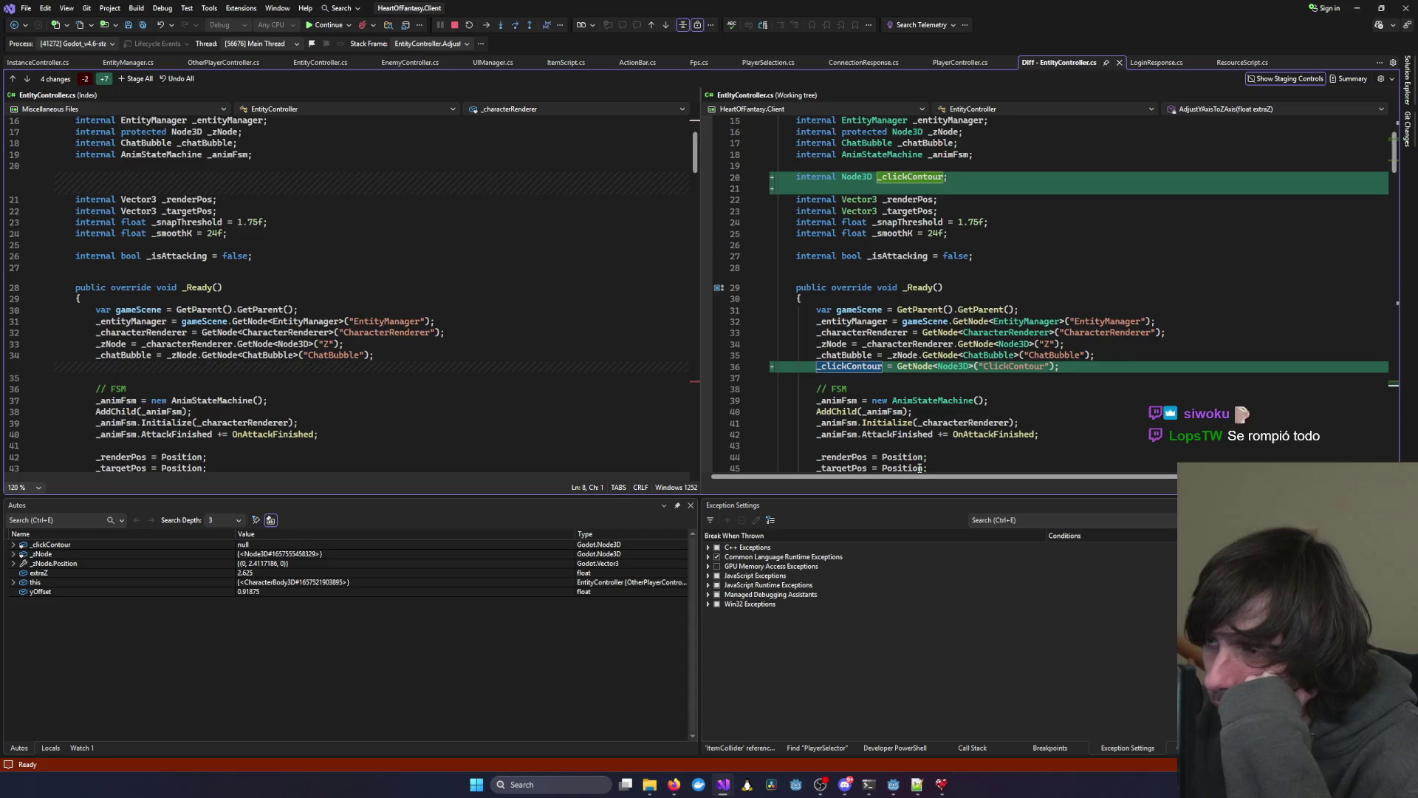
{"action": "scroll", "coordinate": [1068, 362], "scroll_direction": "up", "scroll_amount": 5}
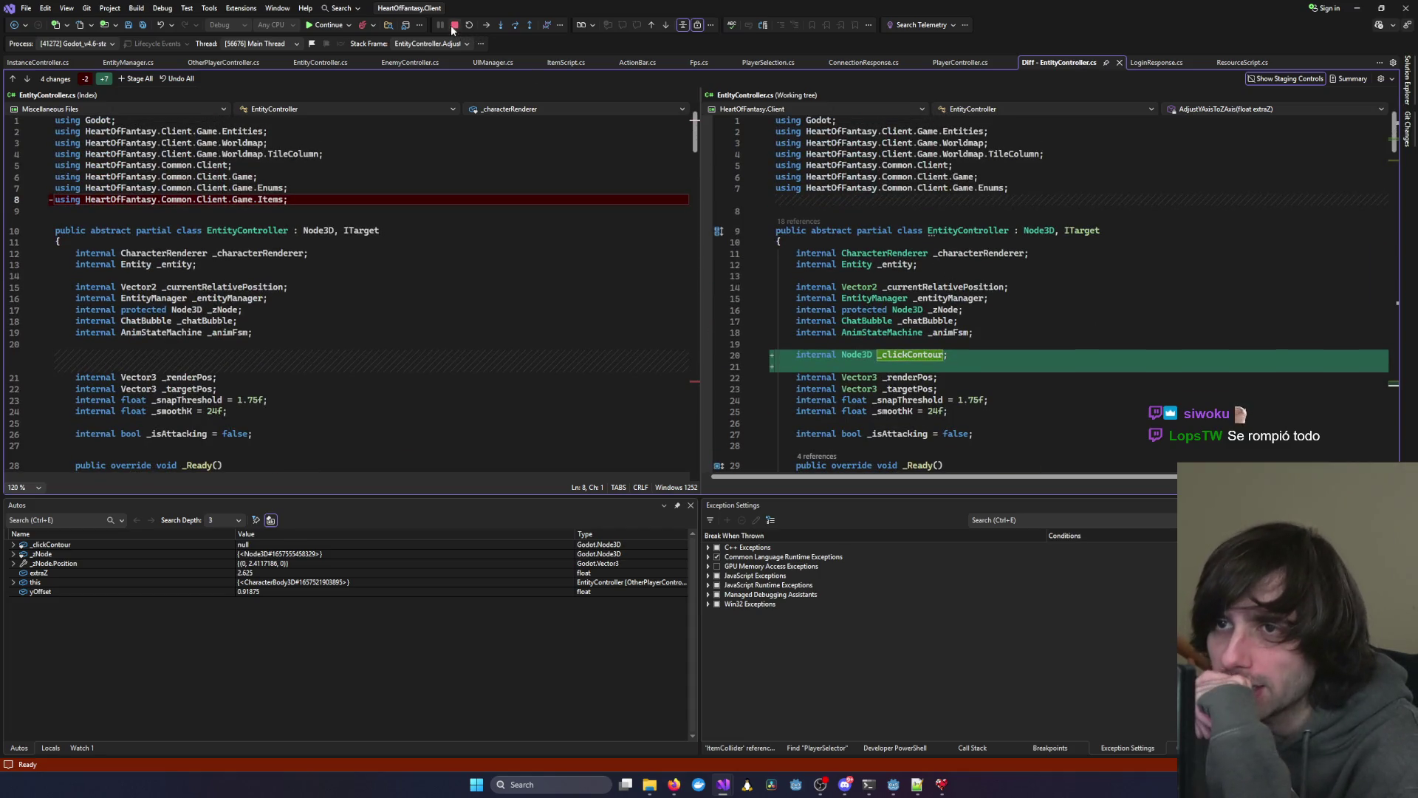
{"action": "key", "text": "shift+F5"}
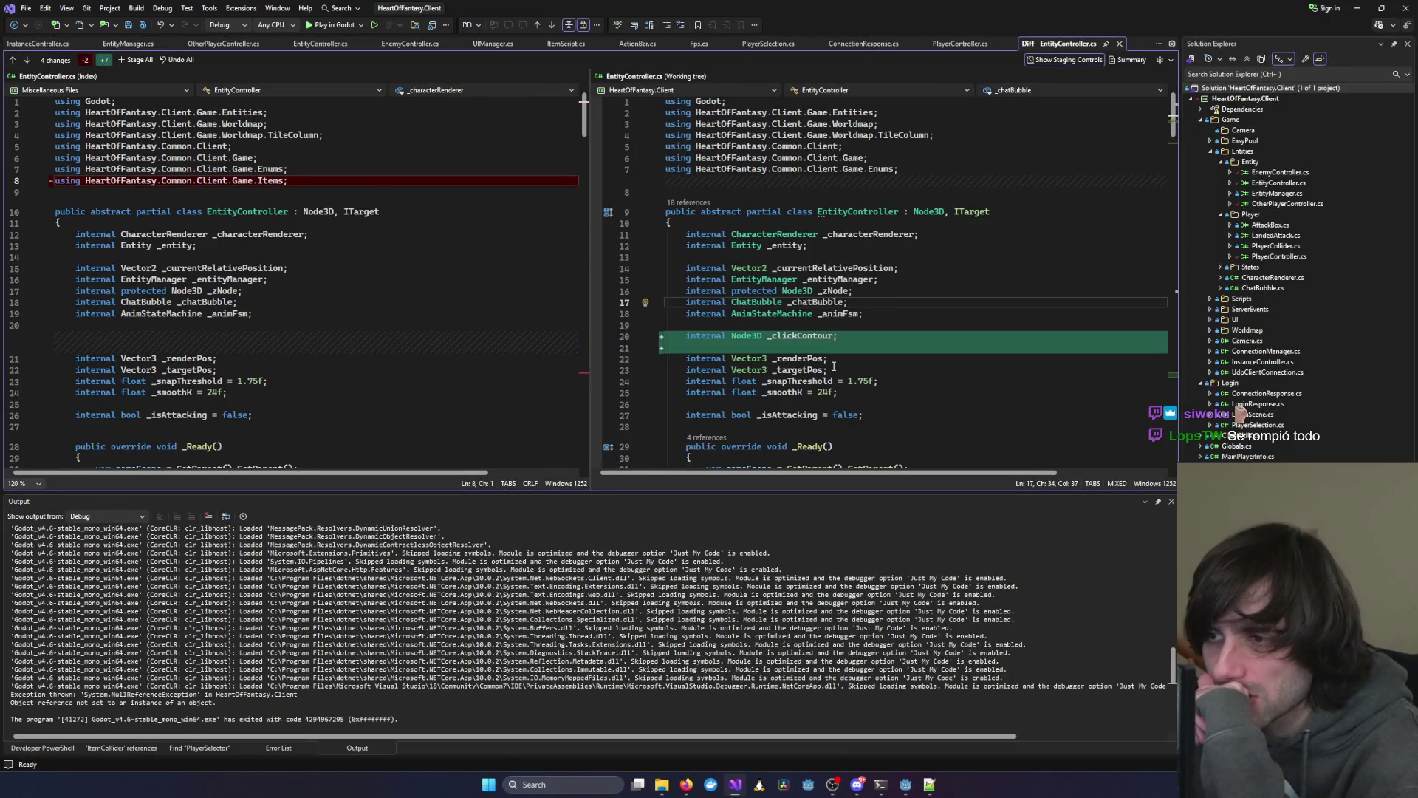
{"action": "scroll", "coordinate": [832, 365], "scroll_direction": "down", "scroll_amount": 7}
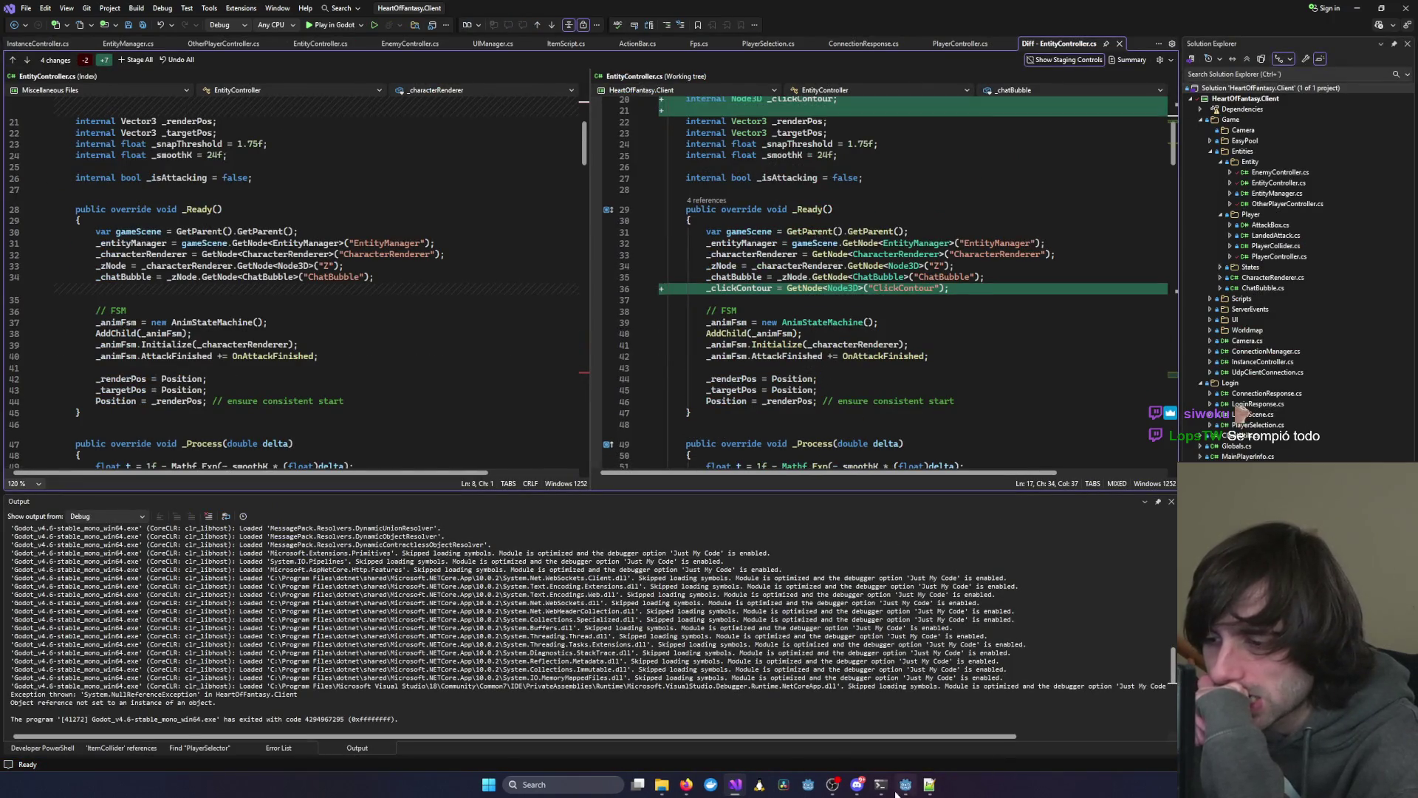
{"action": "left_click", "coordinate": [904, 786]}
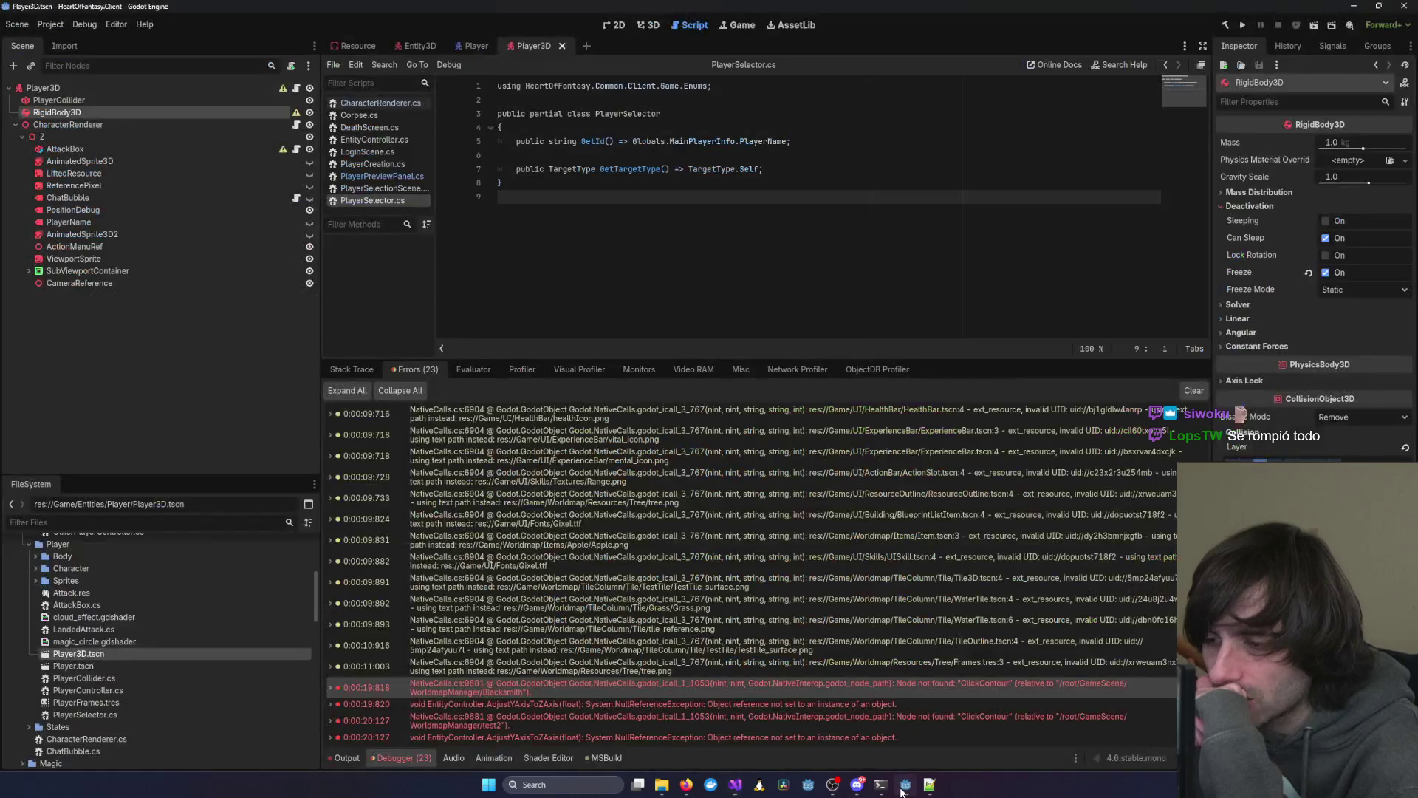
Move Entity3D's Contour node to the top and rename it ClickContour, then undo that
{"action": "left_click", "coordinate": [81, 107]}
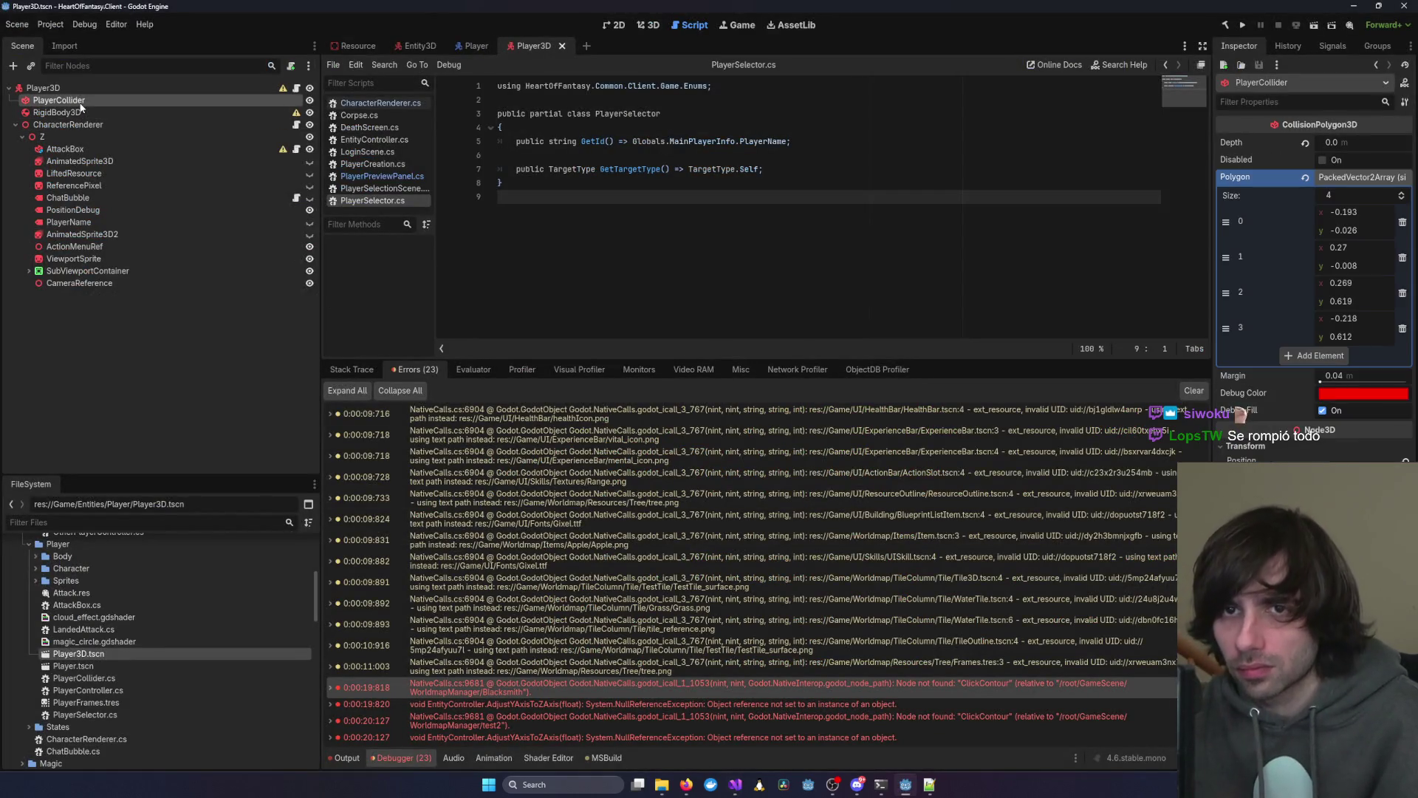
{"action": "left_click", "coordinate": [417, 45]}
{"action": "mouse_move", "coordinate": [52, 431]}
{"action": "left_mouse_down"}
{"action": "mouse_move", "coordinate": [105, 150]}
{"action": "mouse_move", "coordinate": [87, 99]}
{"action": "left_mouse_up"}
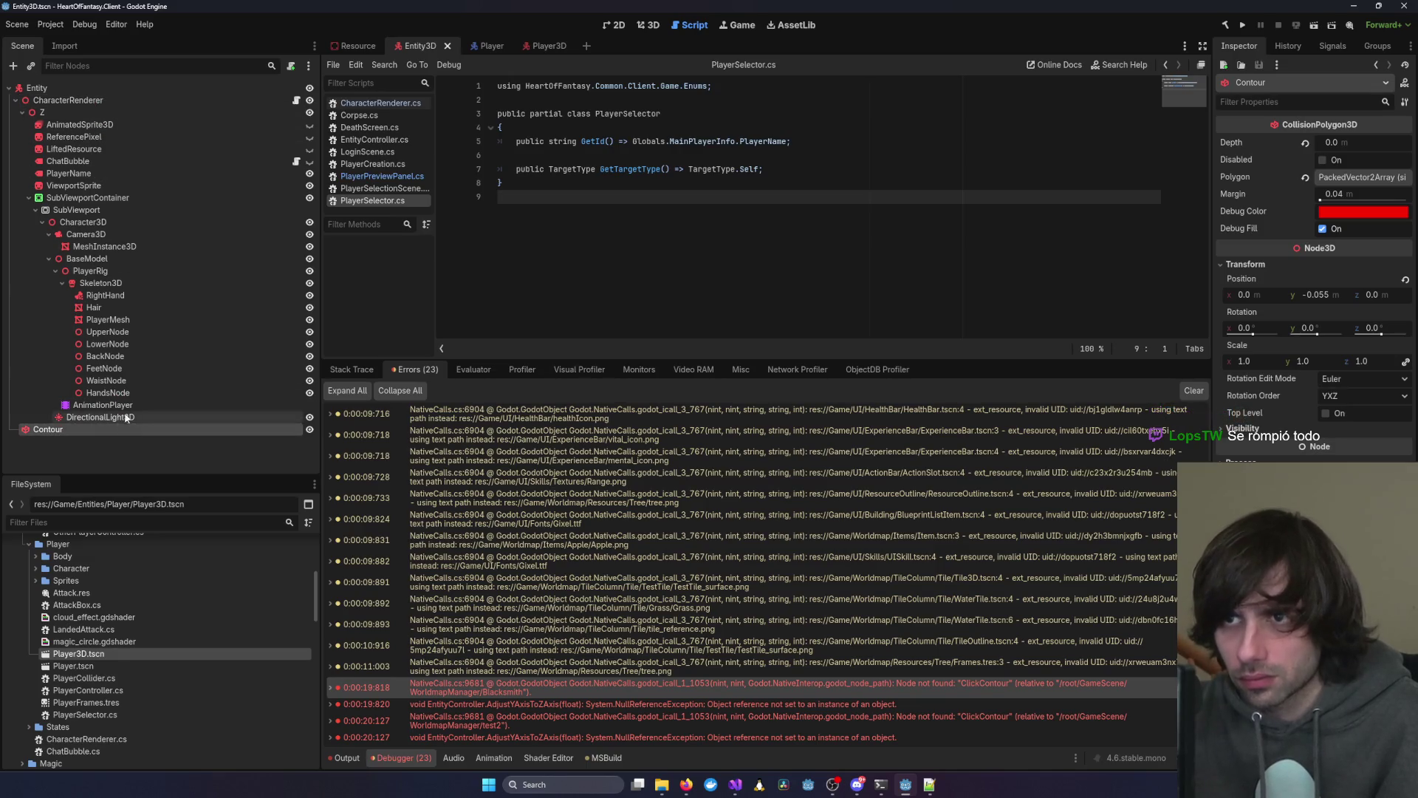
{"action": "key", "text": "F2"}
{"action": "key", "text": "Home"}
{"action": "type", "text": "Click"}
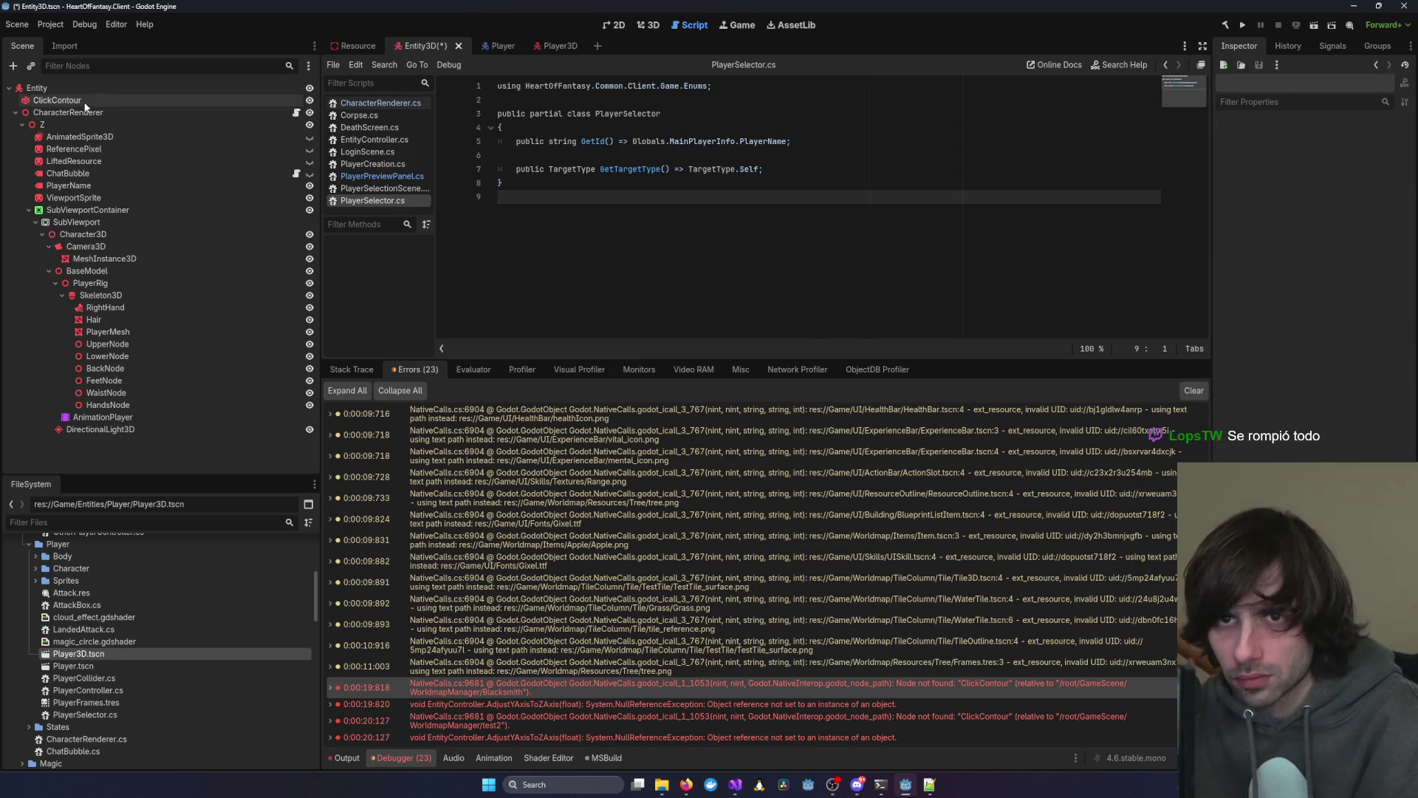
{"action": "key", "text": "Return"}
{"action": "left_click", "coordinate": [71, 101]}
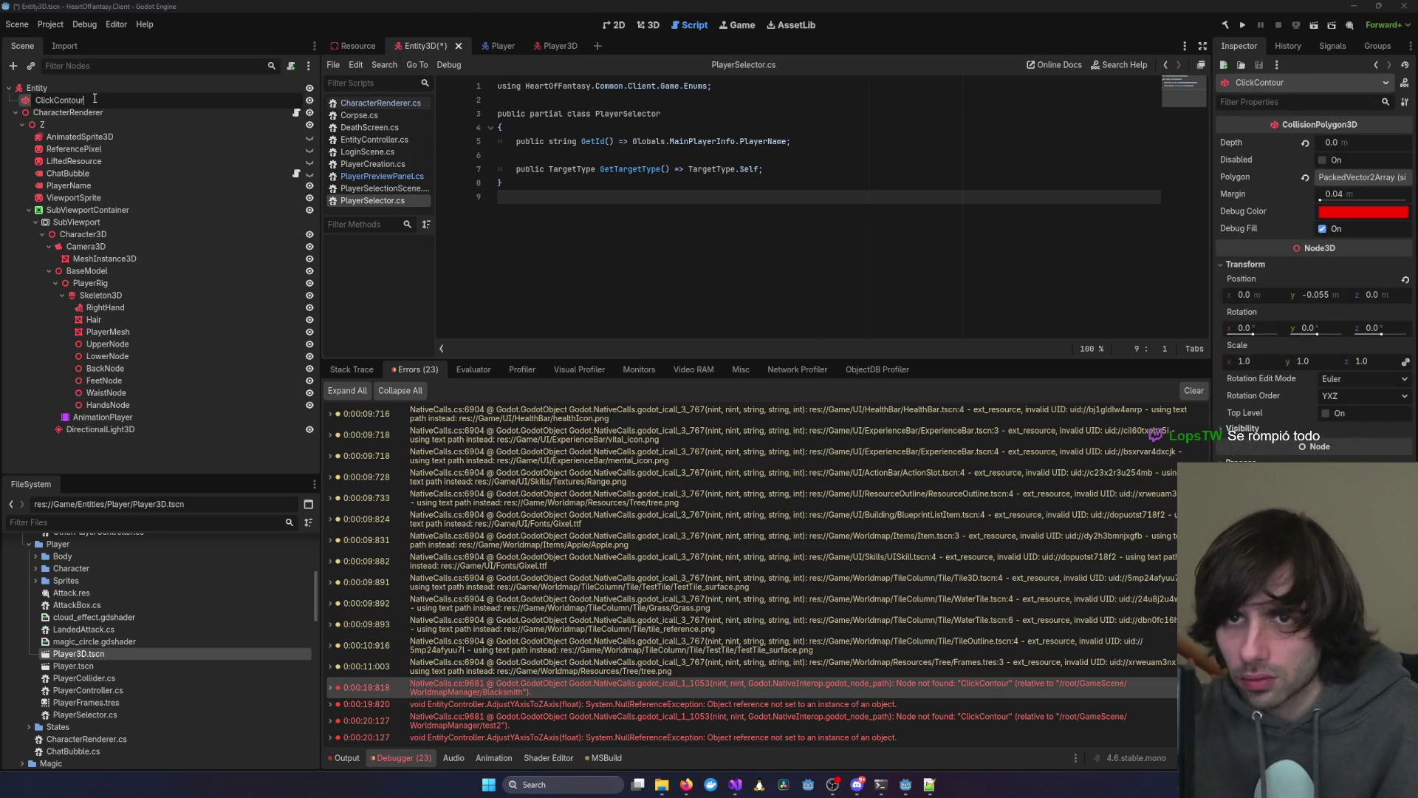
{"action": "double_click", "coordinate": [95, 99]}
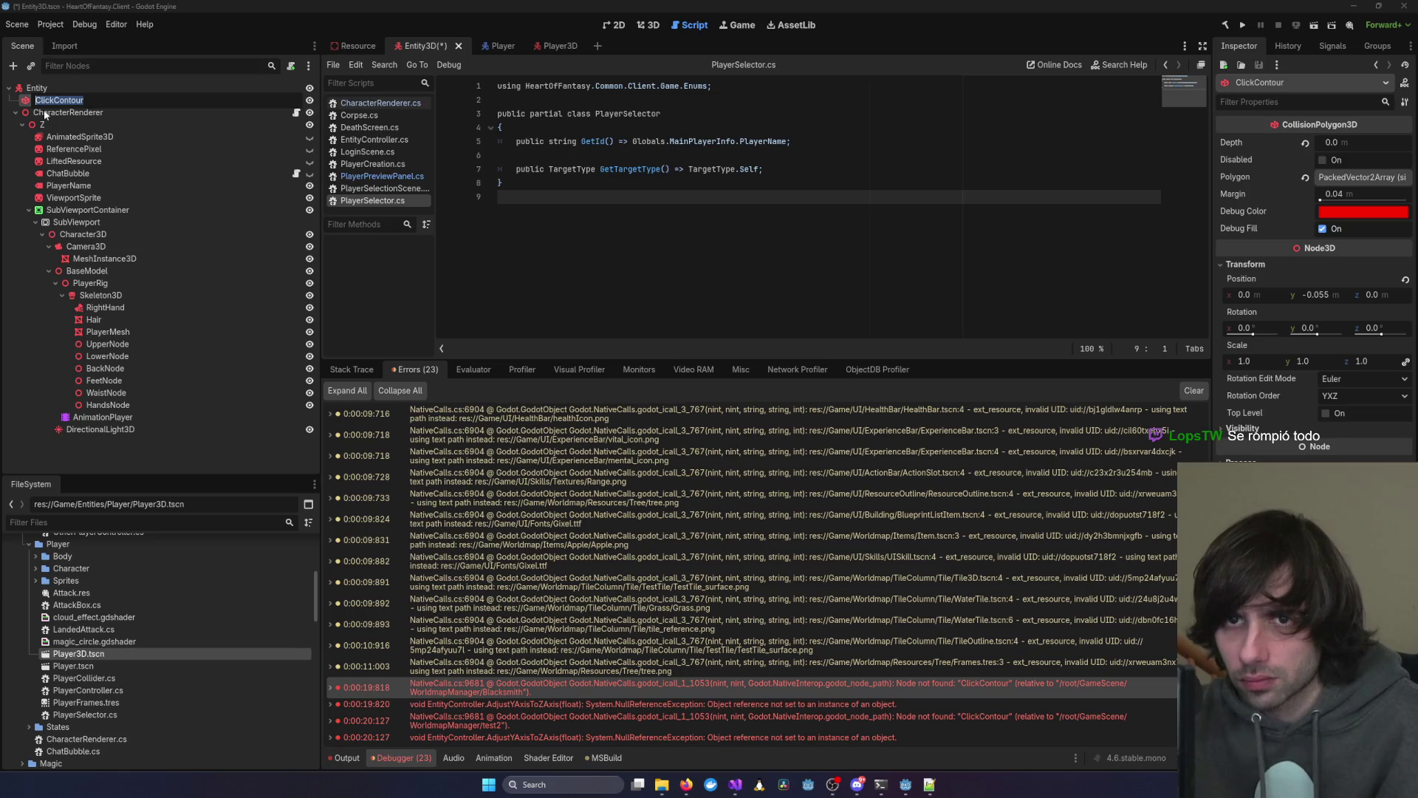
{"action": "key", "text": "ctrl+z"}
{"action": "key", "text": "ctrl+z"}
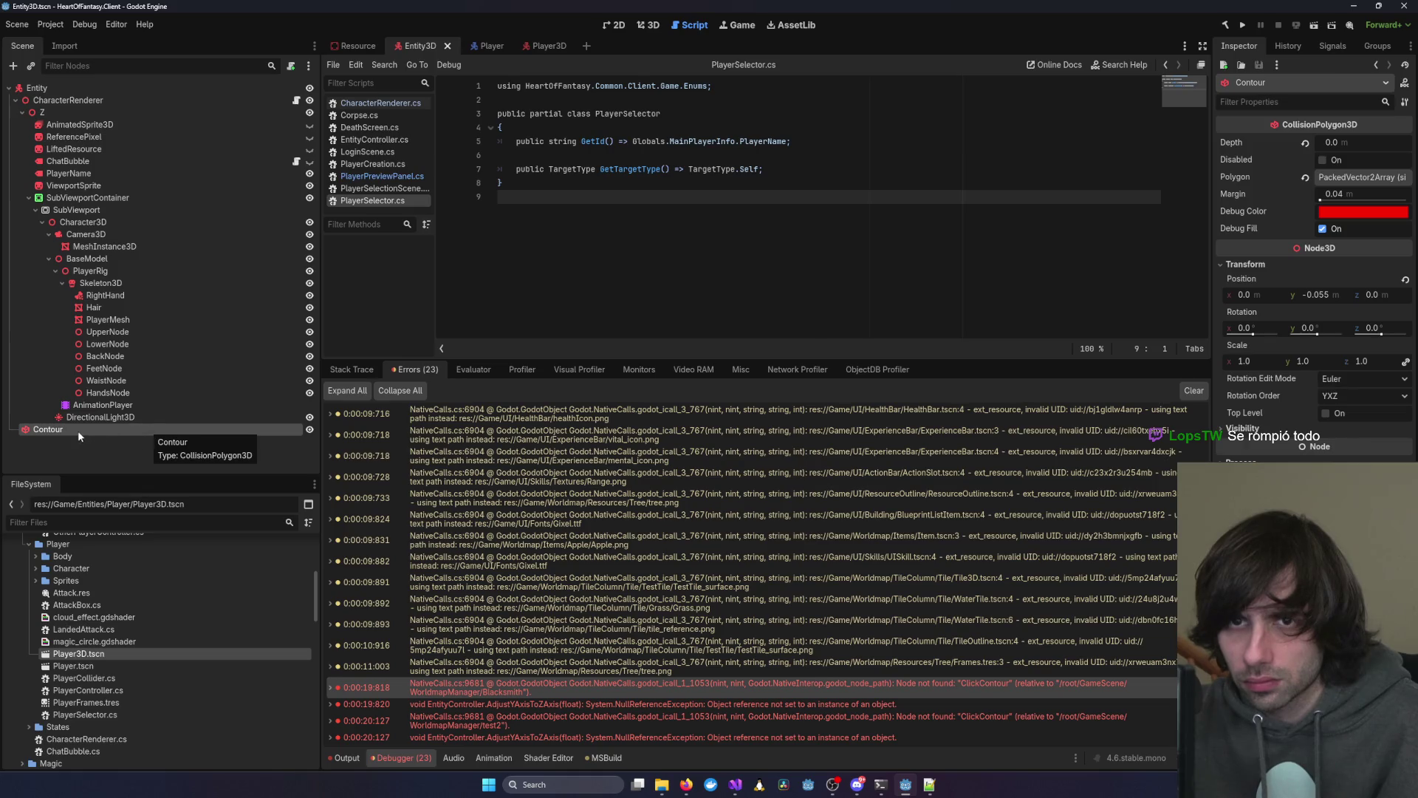
Rename the Entity3D Contour collider to ClickContour in its original position
{"action": "left_click", "coordinate": [68, 431]}
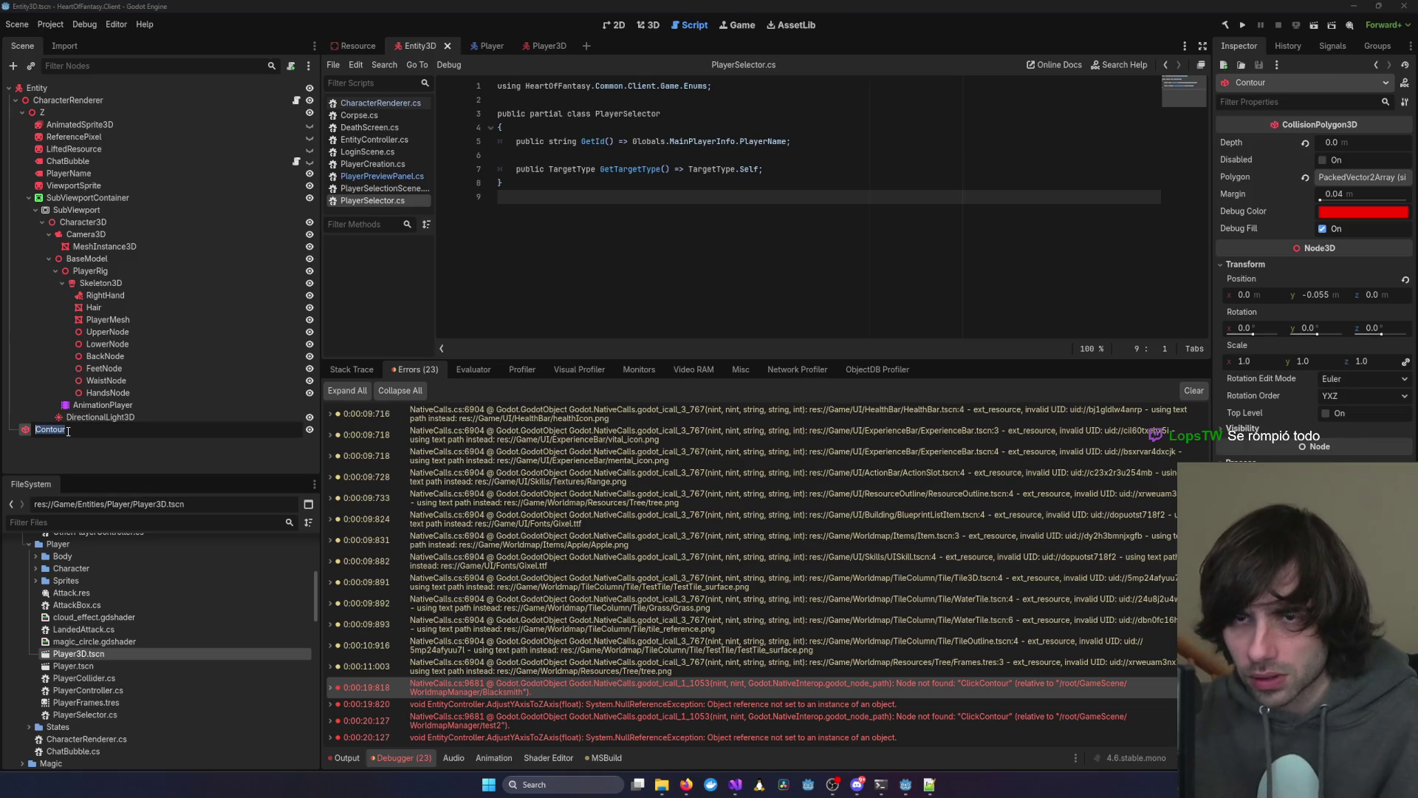
{"action": "type", "text": "ClickCont"}
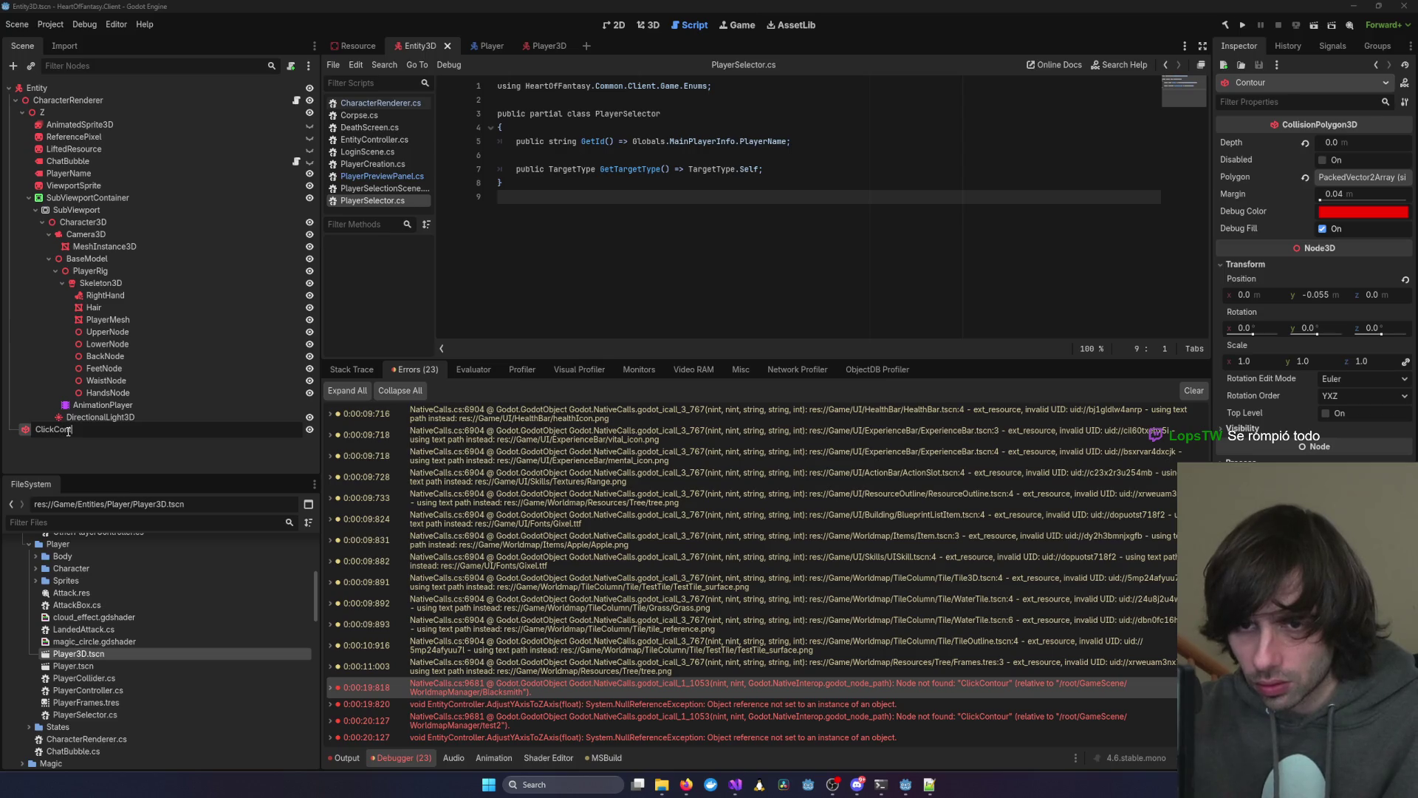
{"action": "type", "text": "our"}
{"action": "key", "text": "Return"}
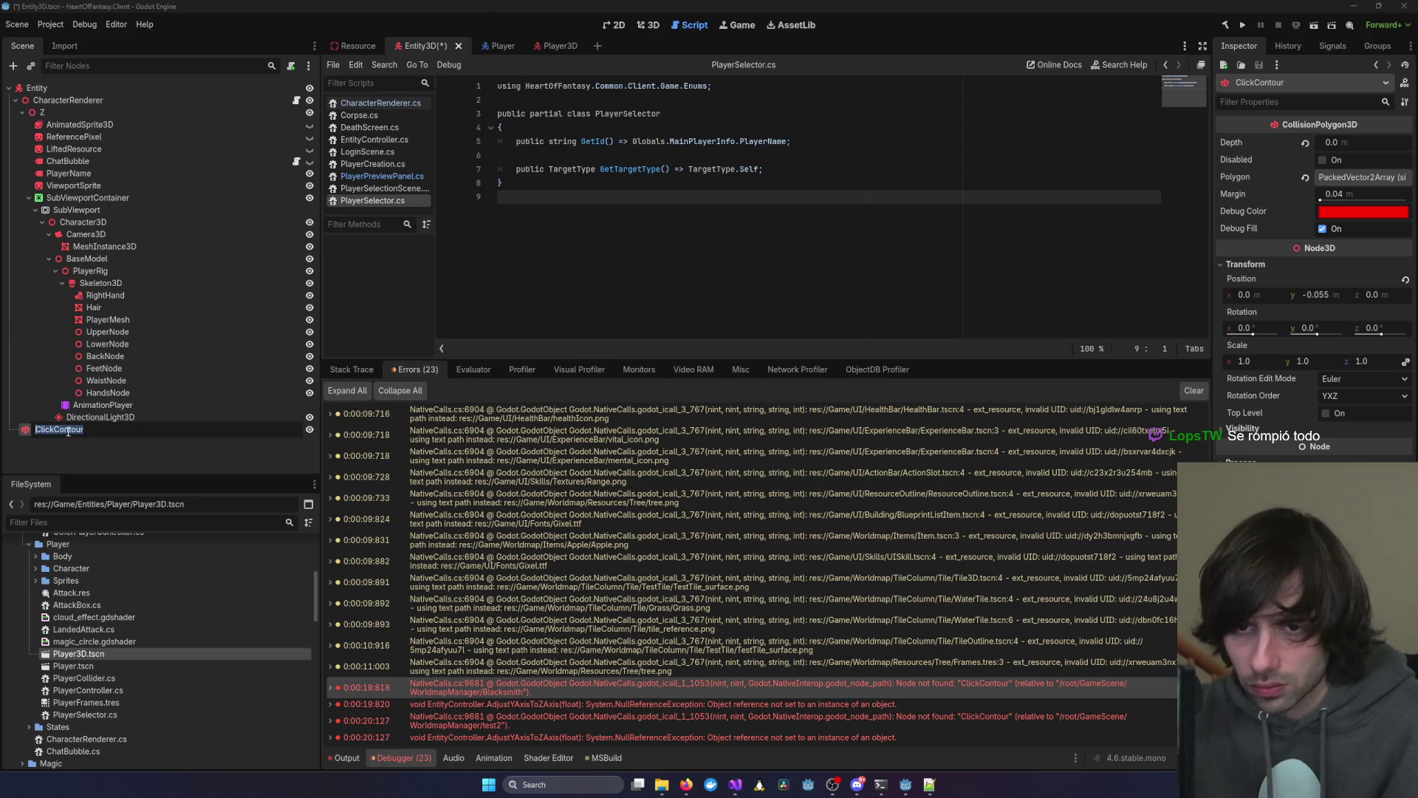
{"action": "left_click", "coordinate": [76, 428]}
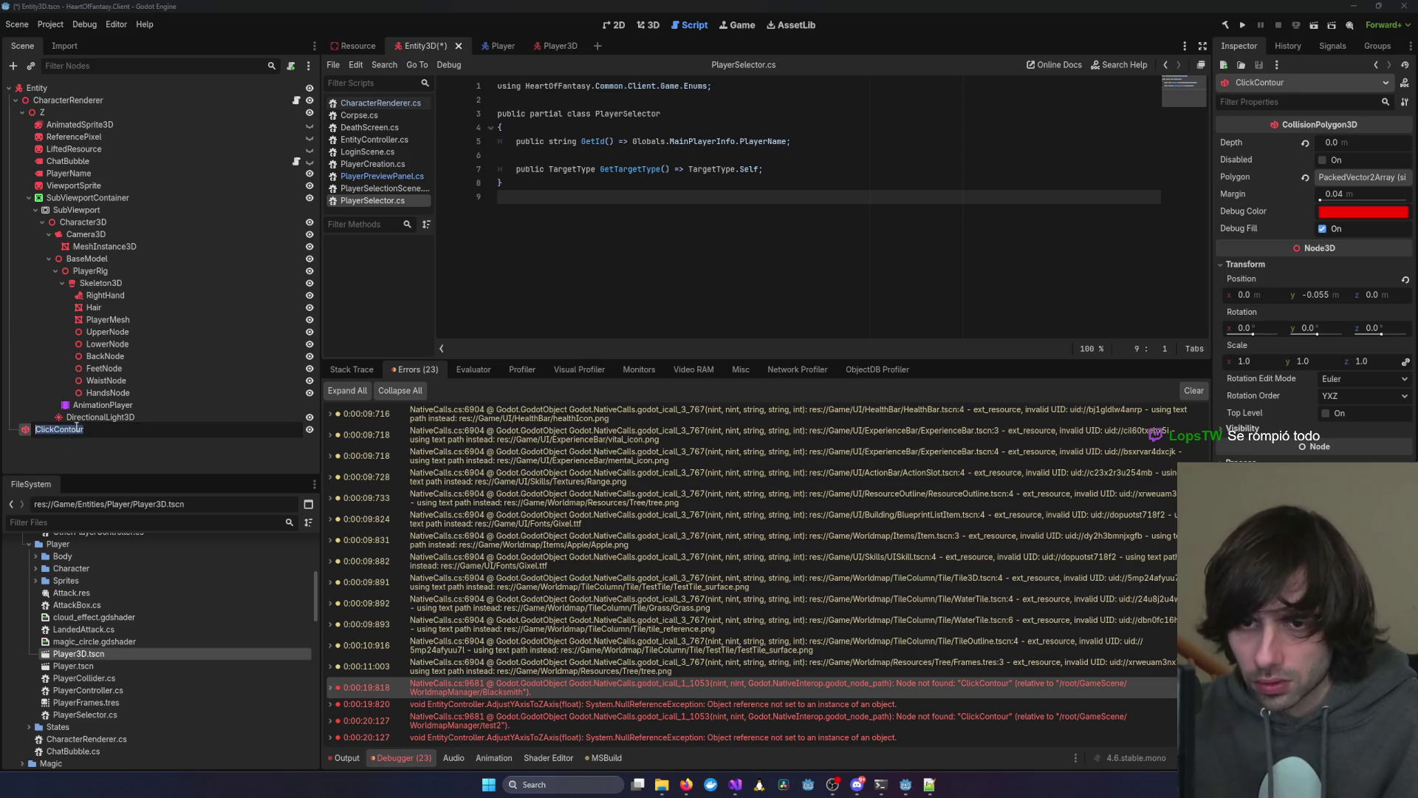
Rename Player3D's PlayerCollider node to ClickContour and save the scenes
{"action": "left_click", "coordinate": [546, 46]}
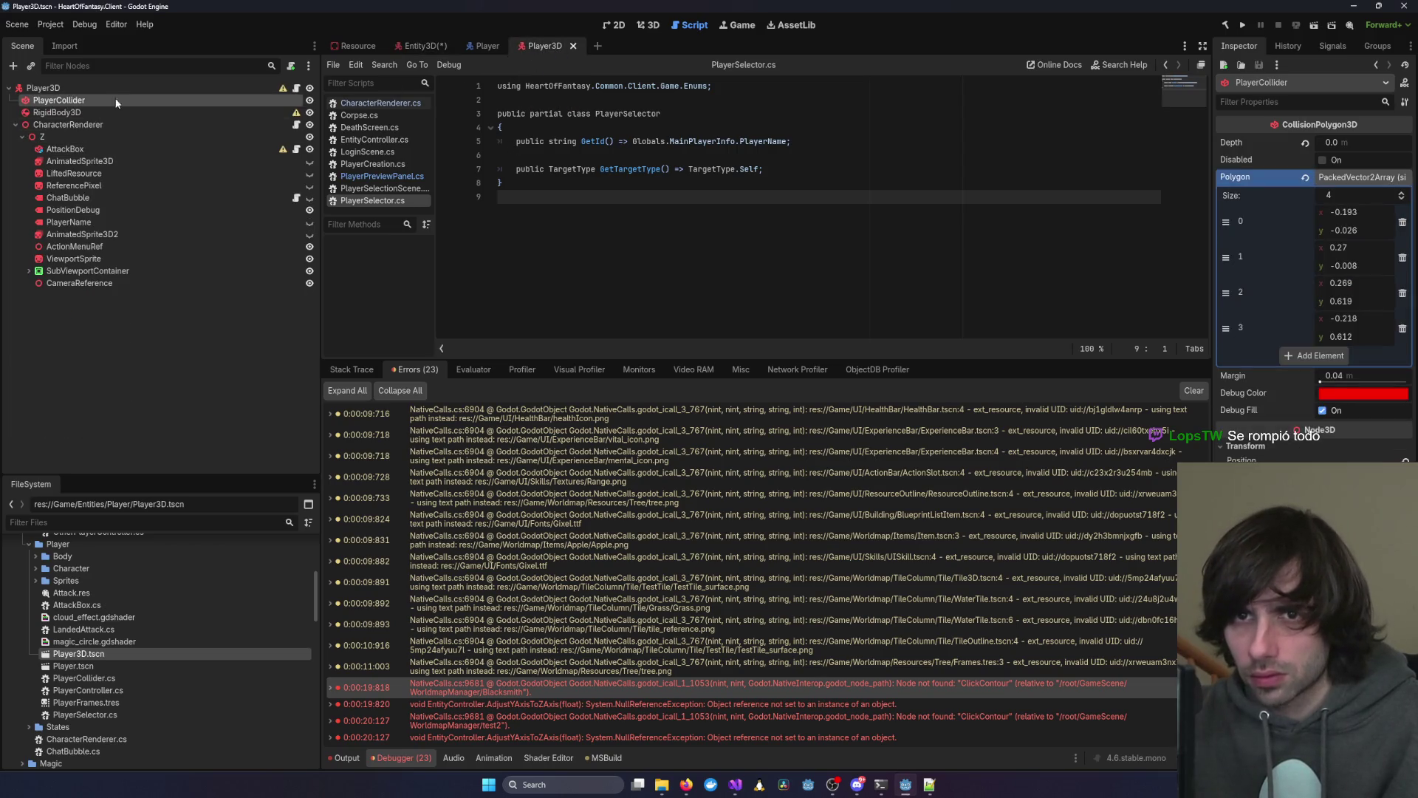
{"action": "left_click", "coordinate": [58, 104]}
{"action": "type", "text": "ClickContour"}
{"action": "key", "text": "Return"}
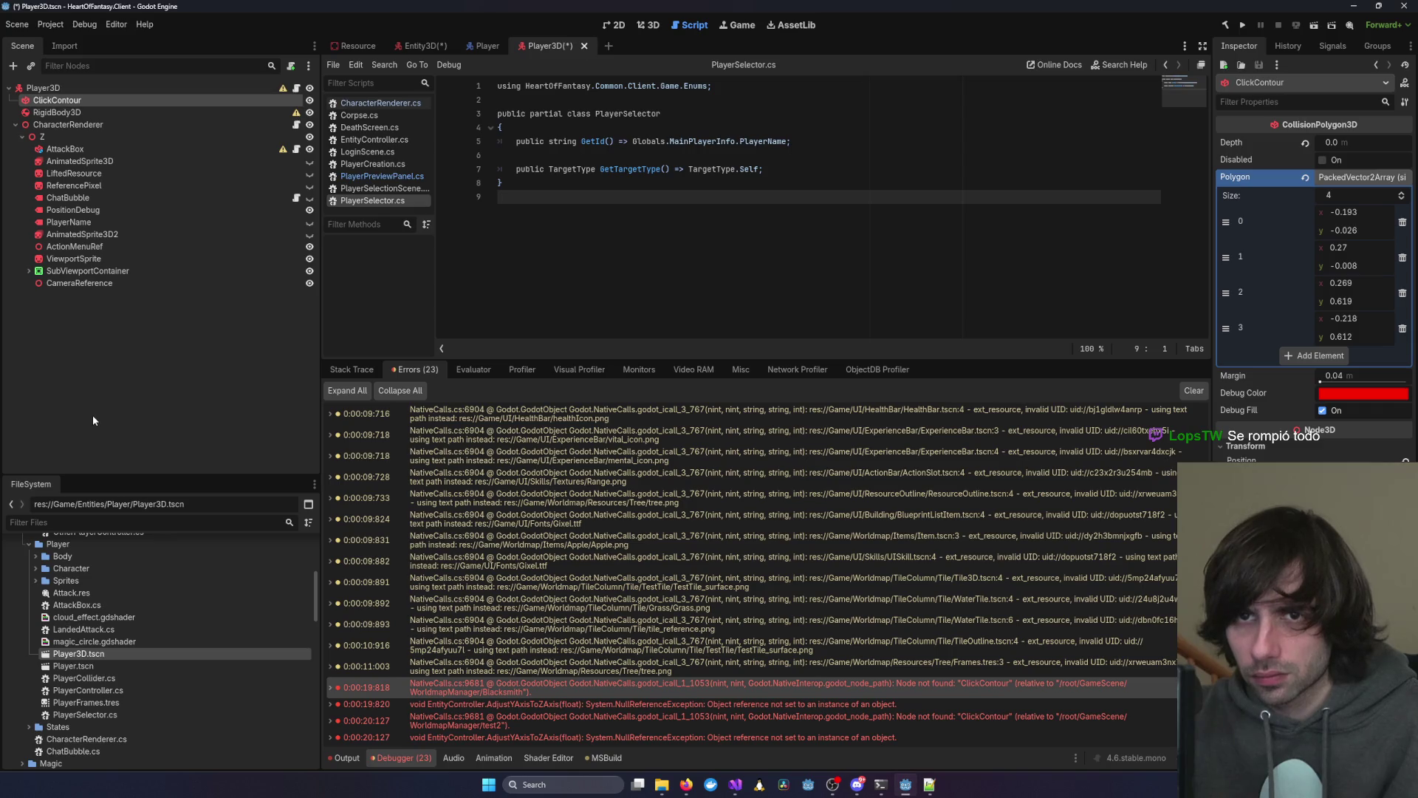
{"action": "left_click", "coordinate": [421, 45]}
{"action": "key", "text": "ctrl+s"}
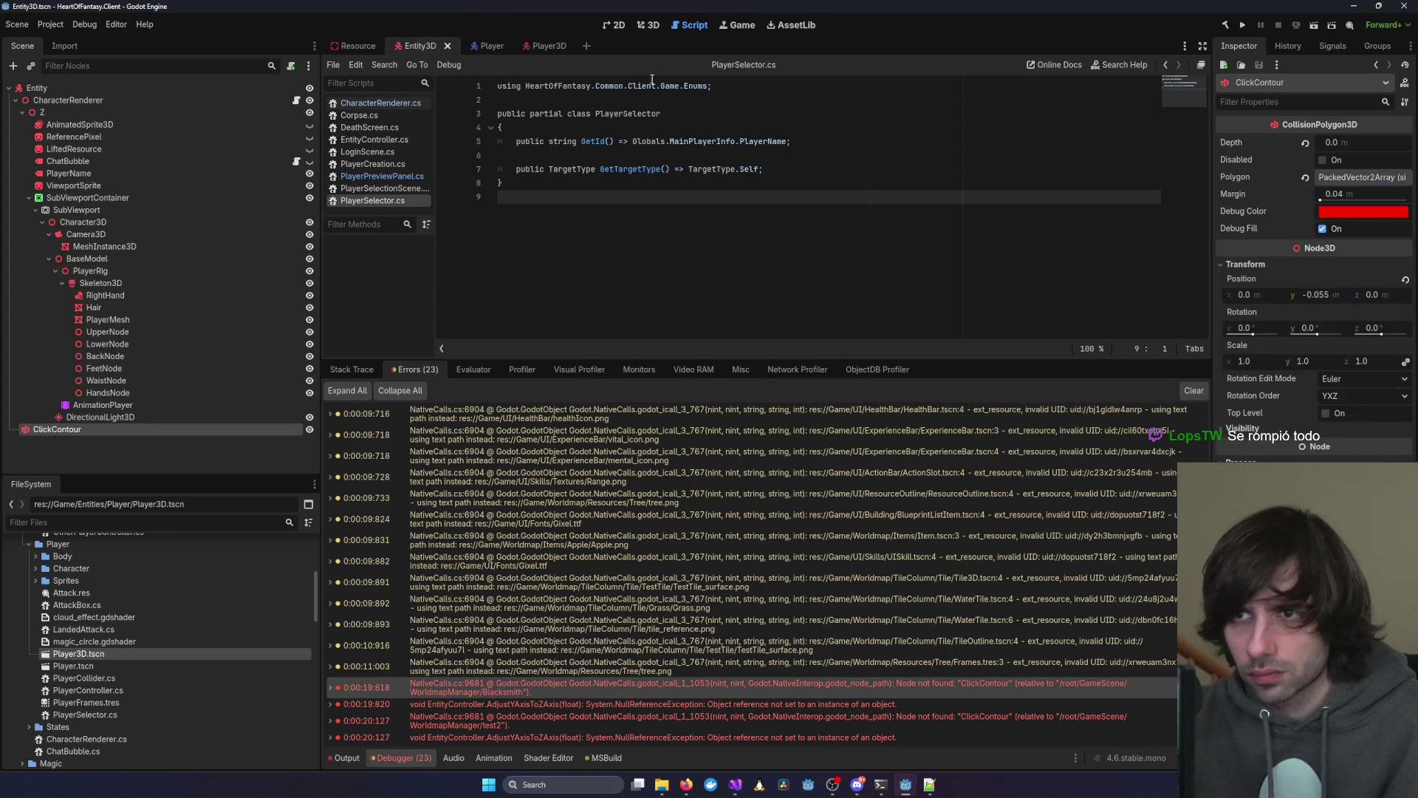
{"action": "left_click", "coordinate": [545, 43]}
{"action": "key", "text": "alt+Tab"}
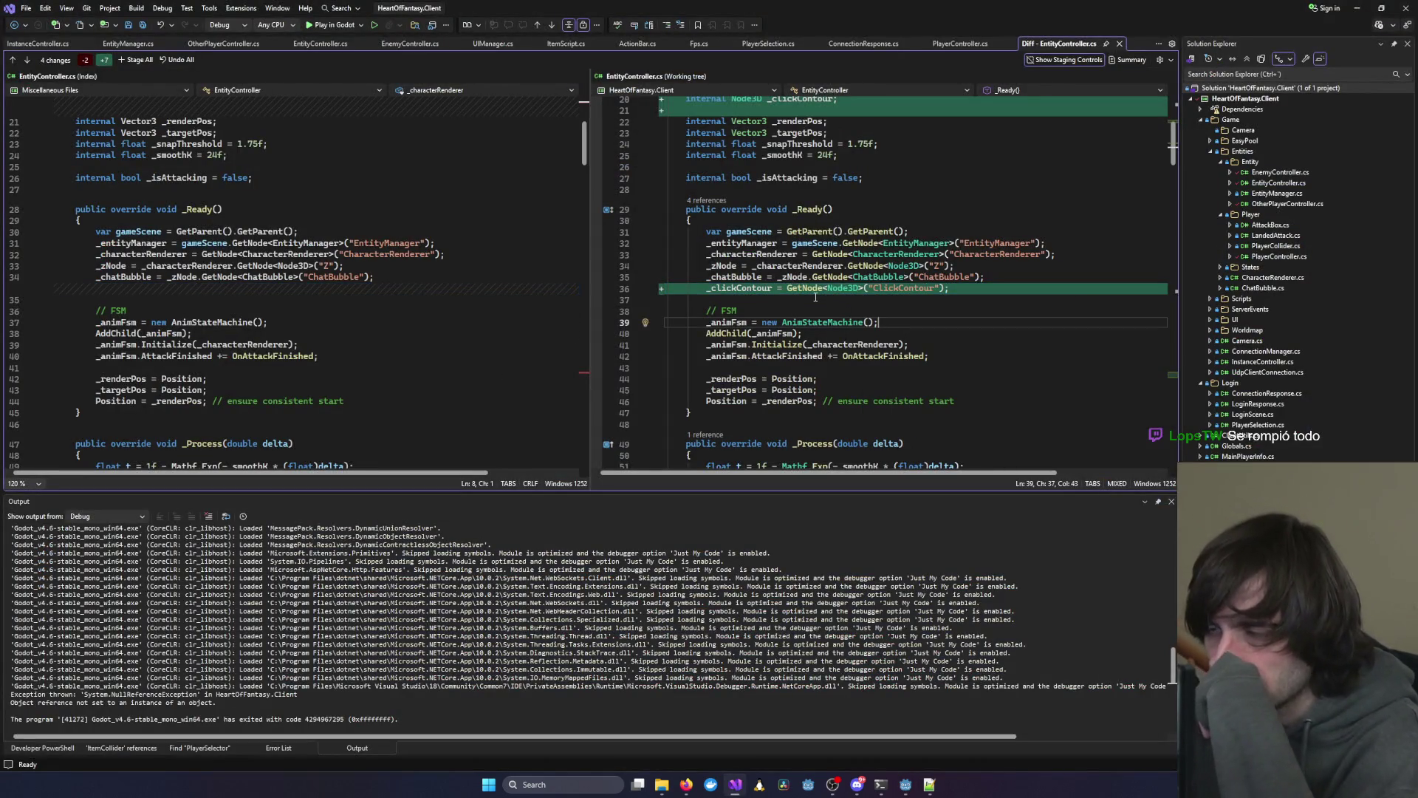
Open PlayerController.cs and remove the unused HouseExit using line
{"action": "double_click", "coordinate": [1286, 257]}
{"action": "scroll", "coordinate": [382, 198], "scroll_direction": "up", "scroll_amount": 6}
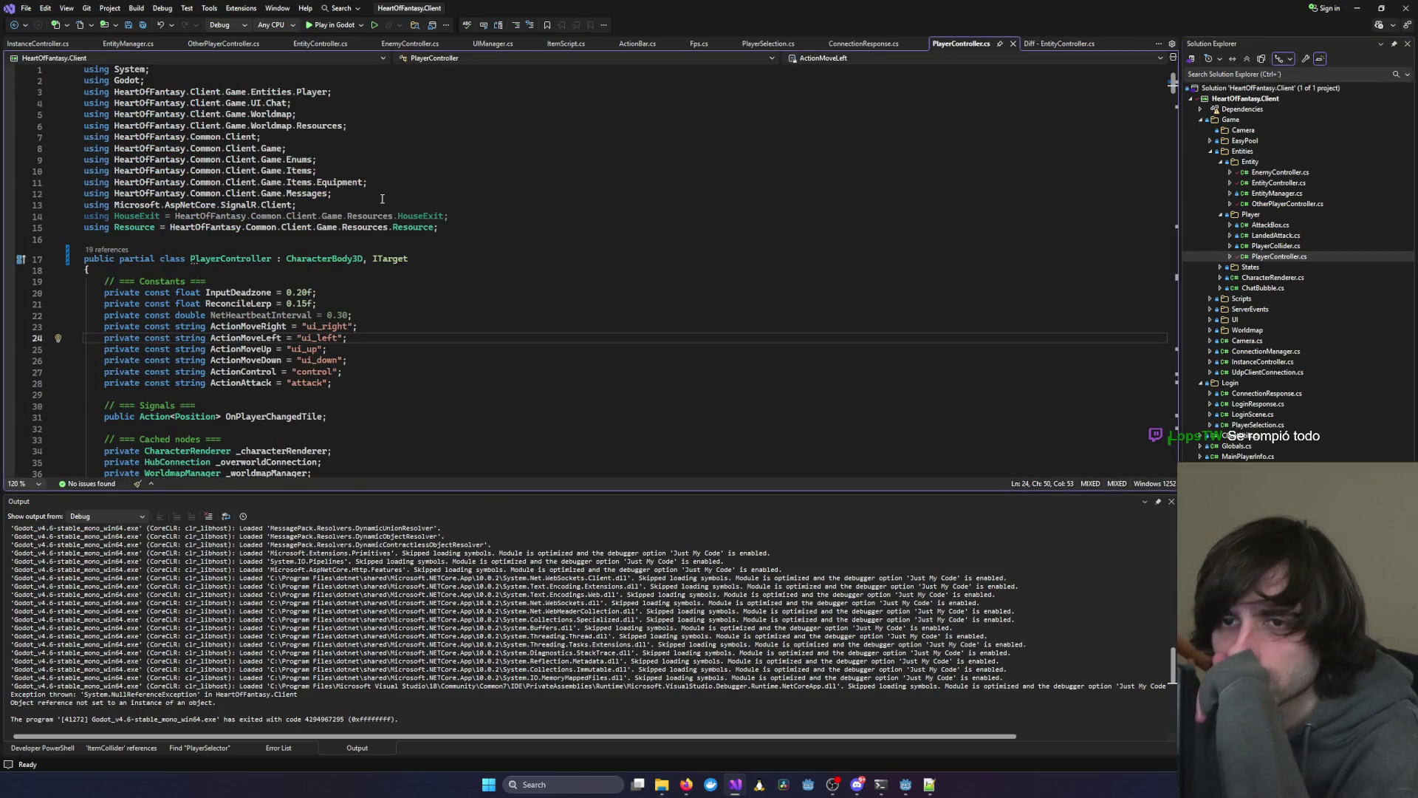
{"action": "right_click", "coordinate": [505, 210]}
{"action": "left_click", "coordinate": [562, 275]}
{"action": "scroll", "coordinate": [240, 275], "scroll_direction": "down", "scroll_amount": 10}
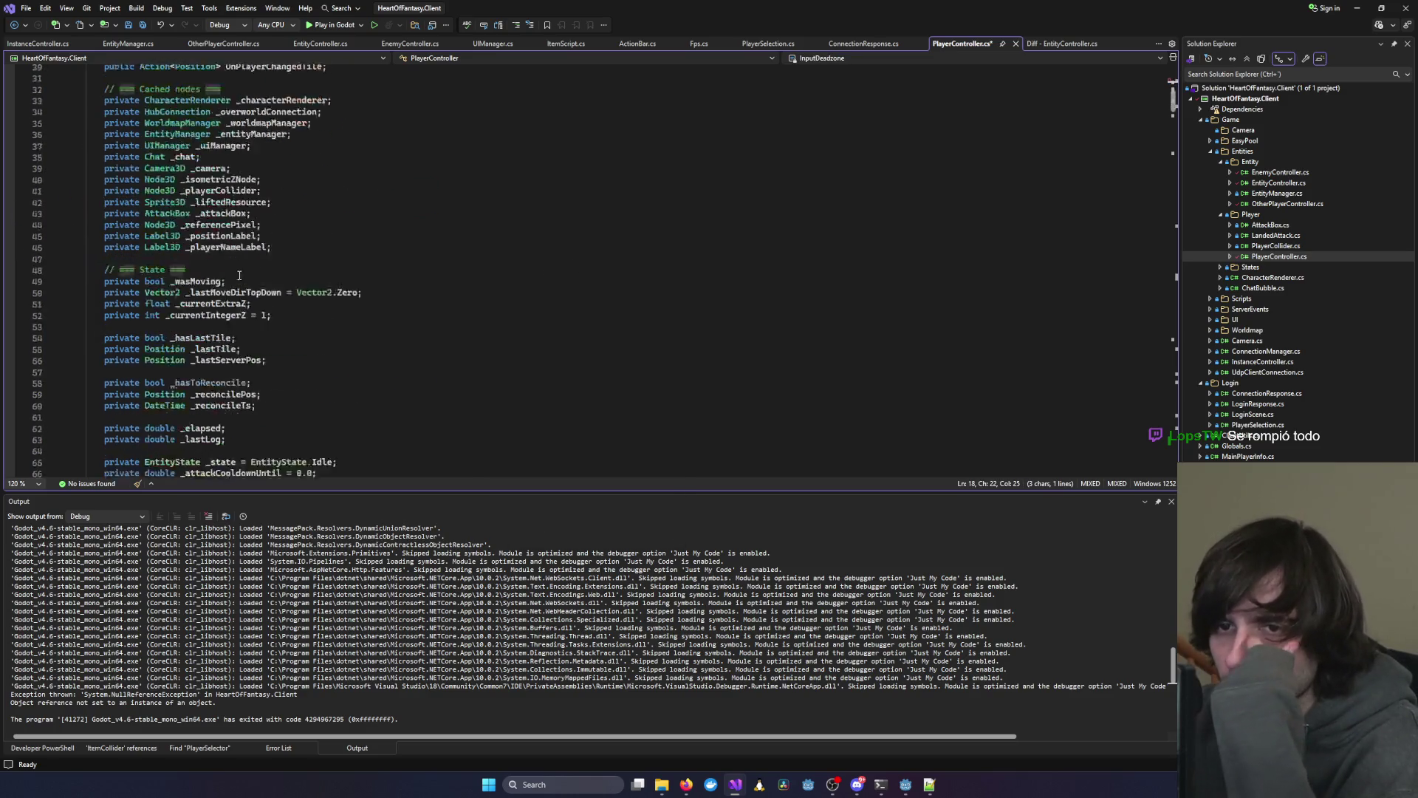
{"action": "scroll", "coordinate": [239, 274], "scroll_direction": "down", "scroll_amount": 13}
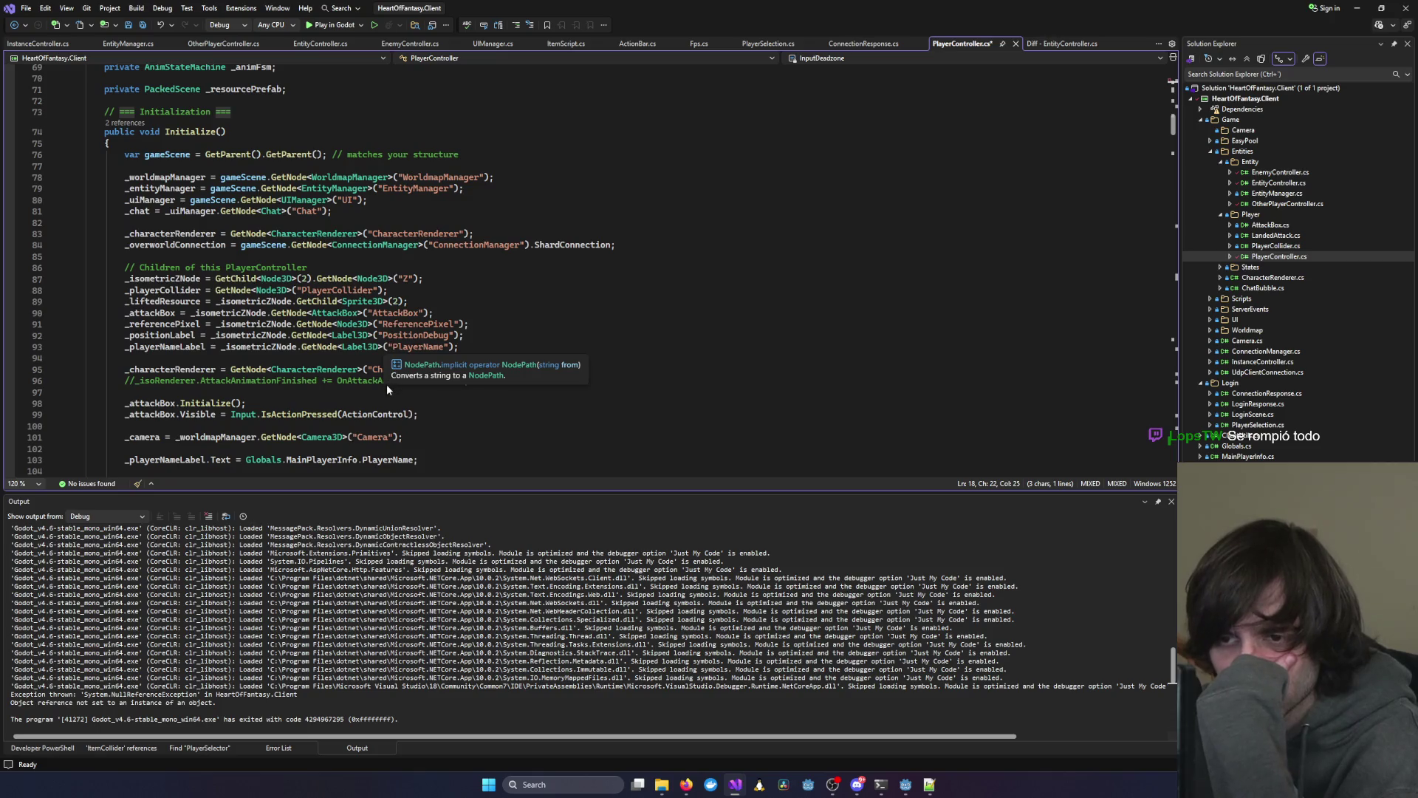
{"action": "scroll", "coordinate": [384, 362], "scroll_direction": "down", "scroll_amount": 3}
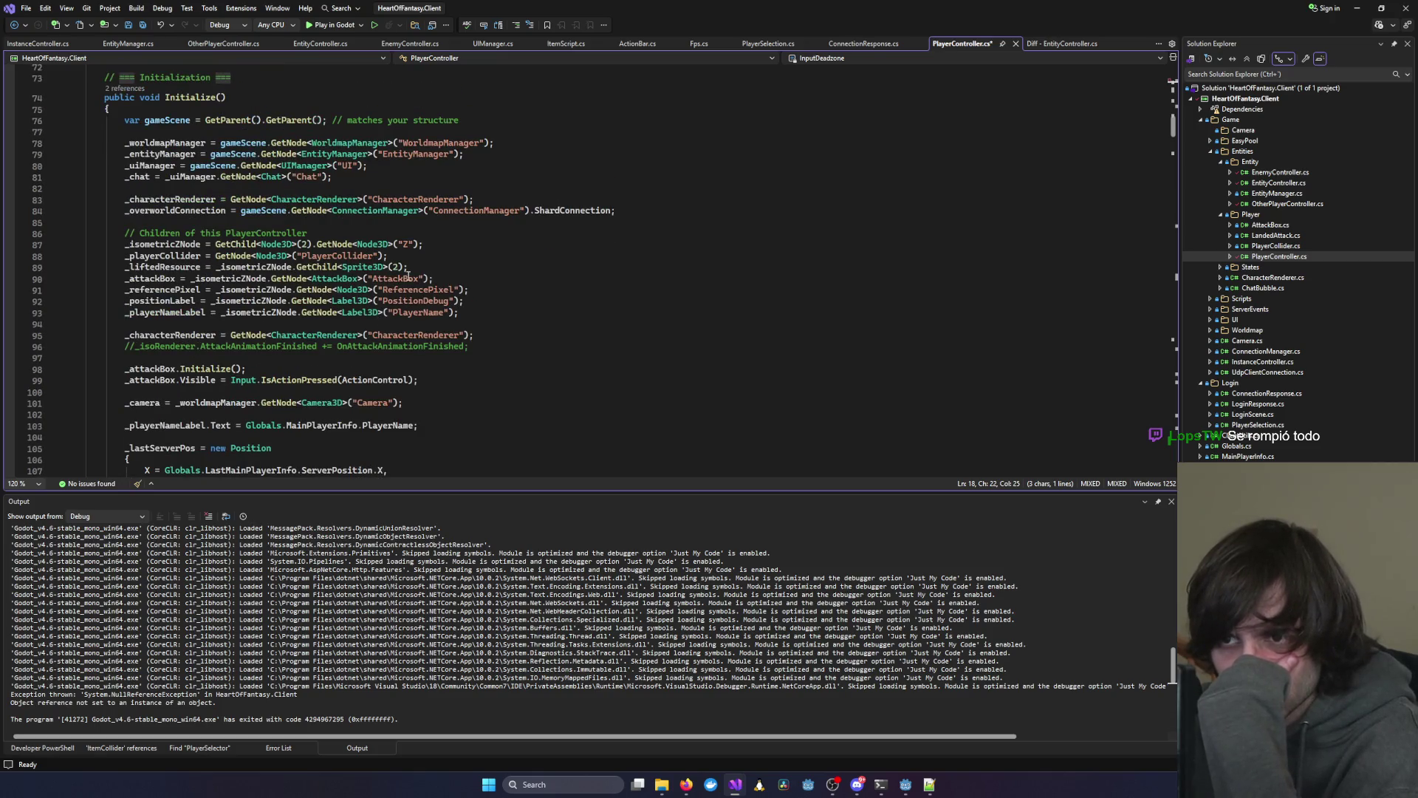
Change the GetNode path from "PlayerCollider" to "ClickContour" and save PlayerController.cs
{"action": "double_click", "coordinate": [325, 256]}
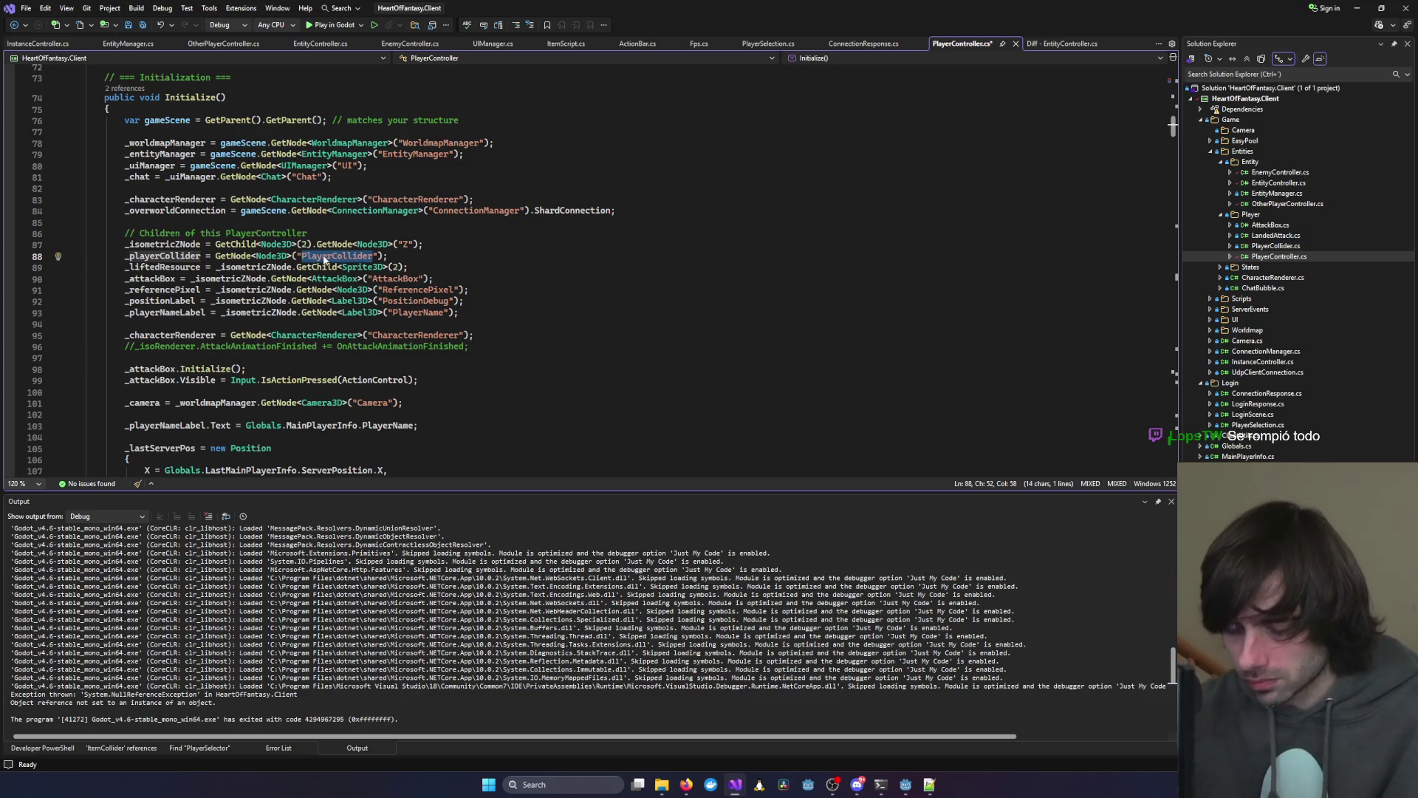
{"action": "type", "text": "Click"}
{"action": "type", "text": "Contour"}
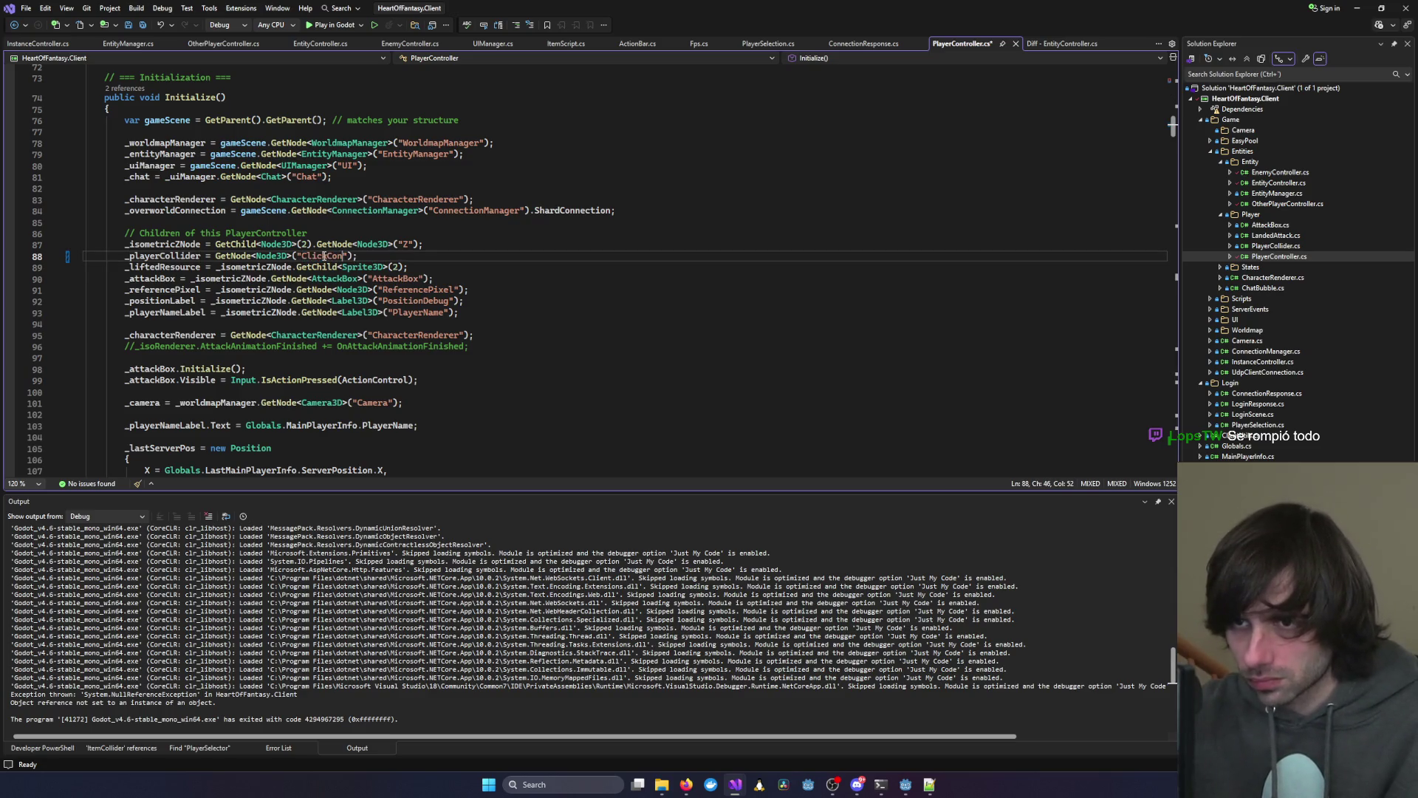
{"action": "key", "text": "ctrl+s"}
{"action": "left_click", "coordinate": [332, 142]}
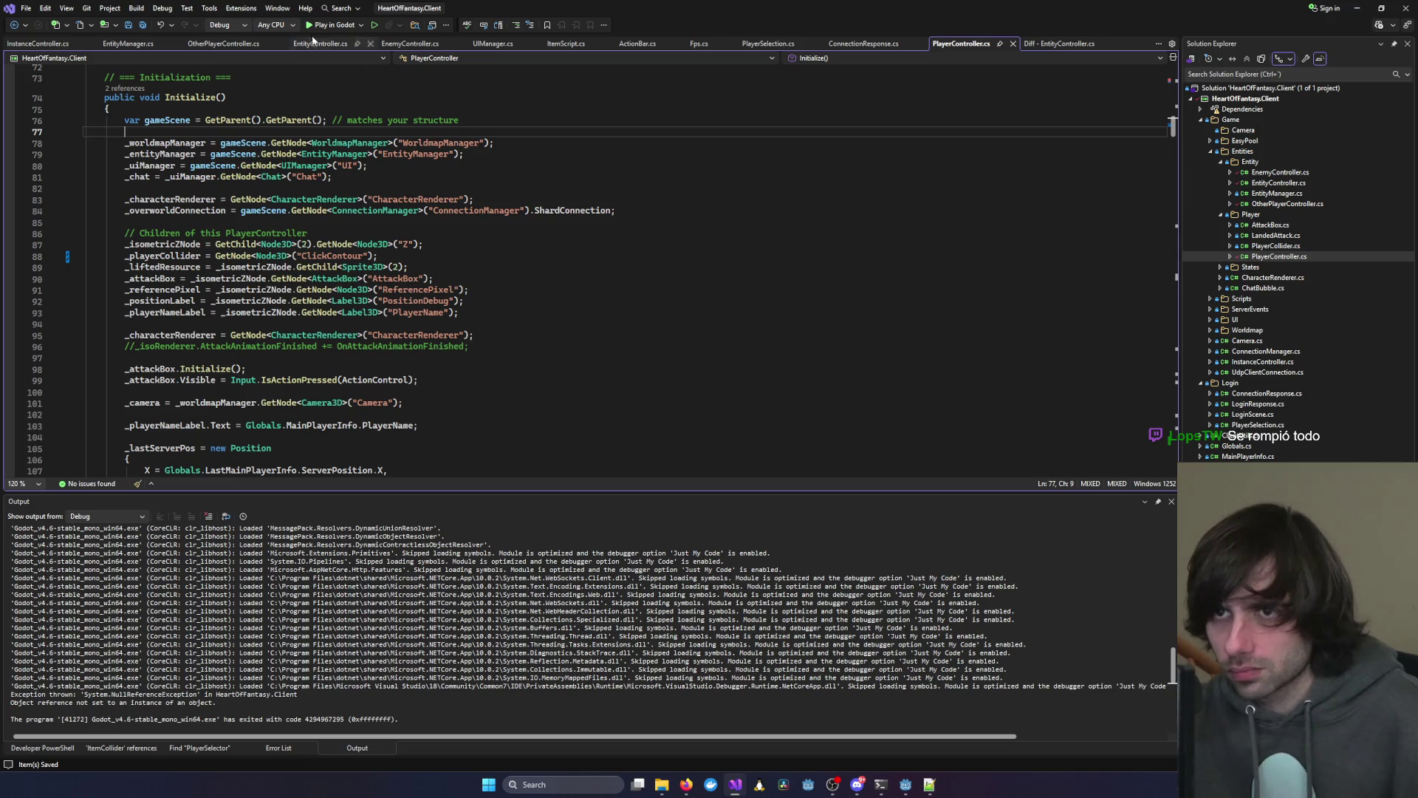
Start the debug run, connect, pick the test character, enter the isometric world, then close the game
{"action": "left_click", "coordinate": [340, 26]}
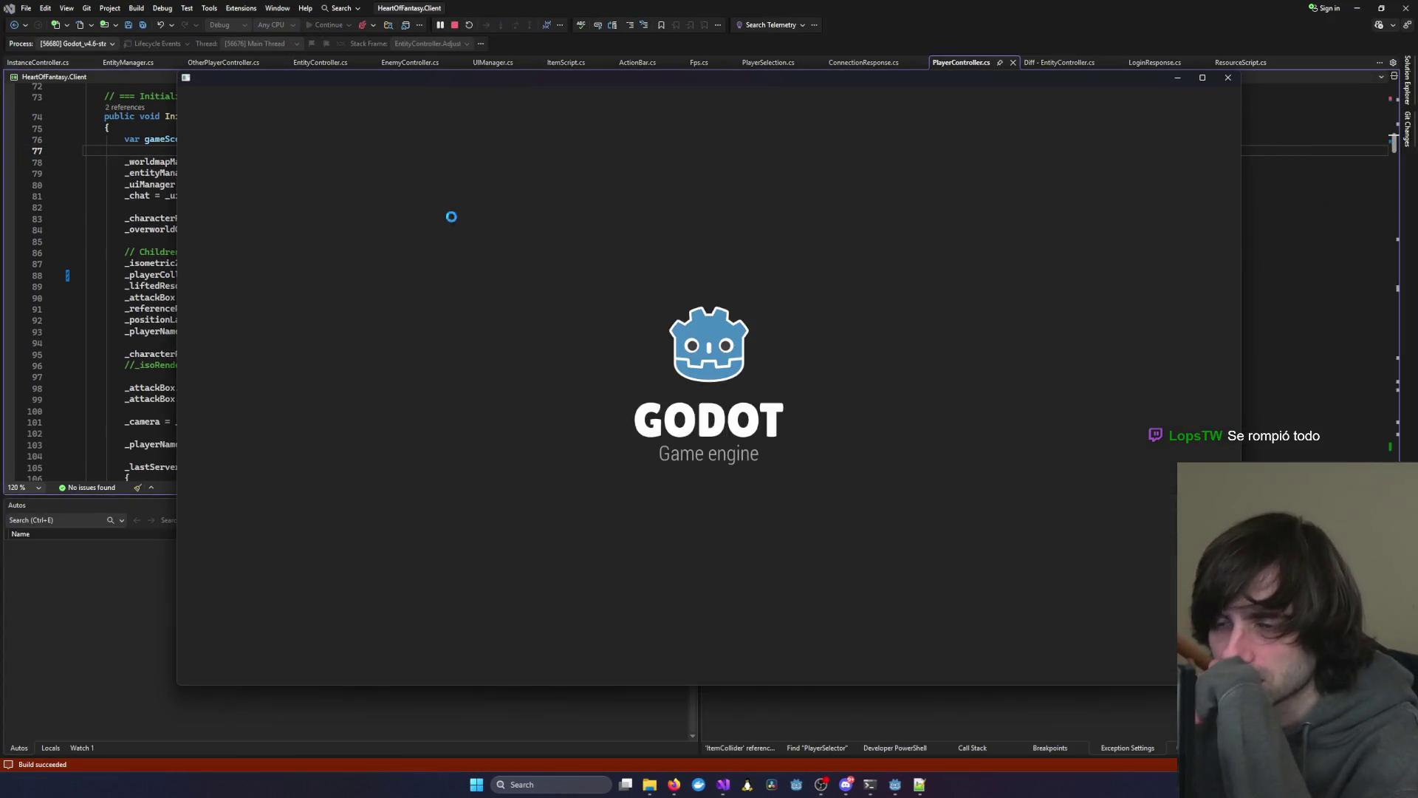
{"action": "left_click", "coordinate": [478, 308]}
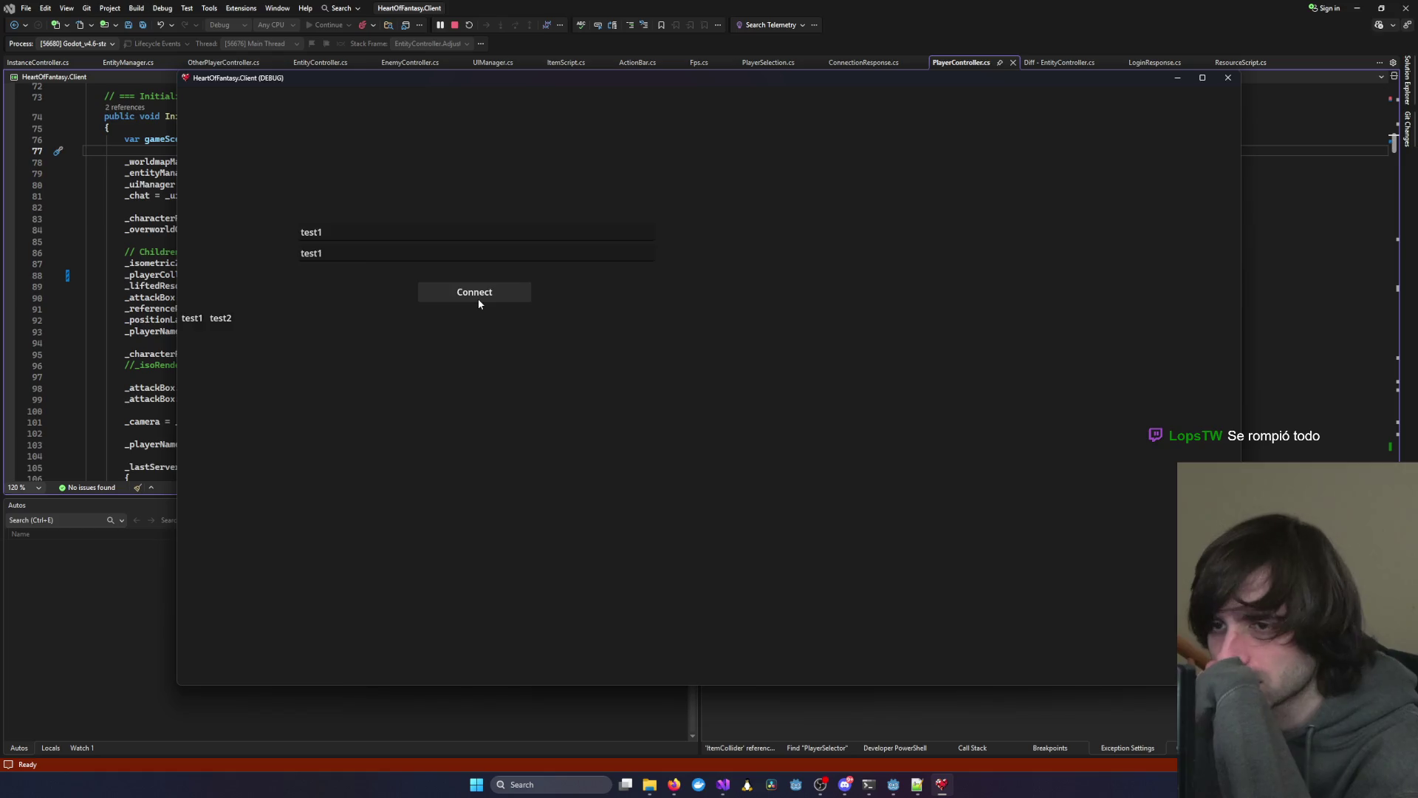
{"action": "left_click", "coordinate": [476, 306]}
{"action": "left_click", "coordinate": [693, 604]}
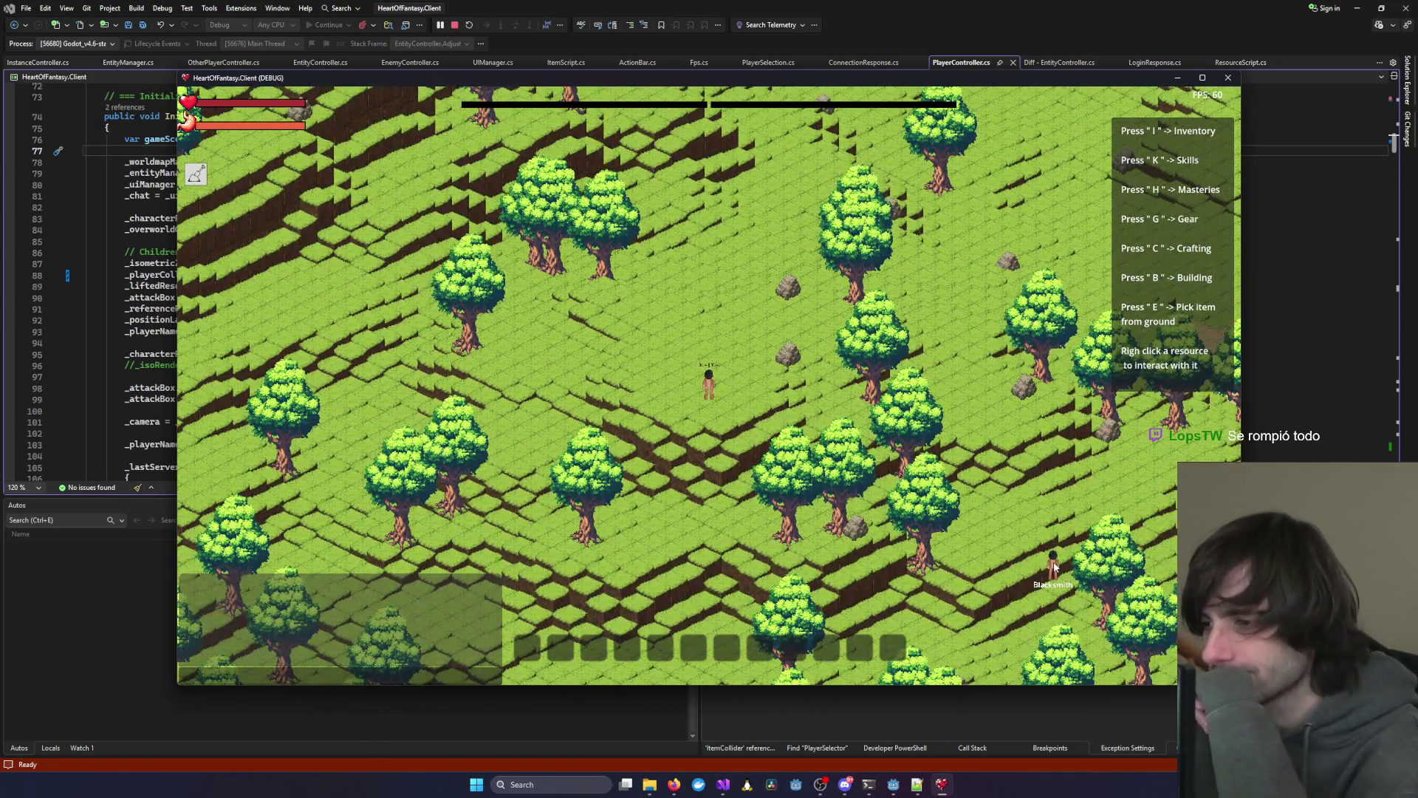
{"action": "left_click", "coordinate": [1227, 77]}
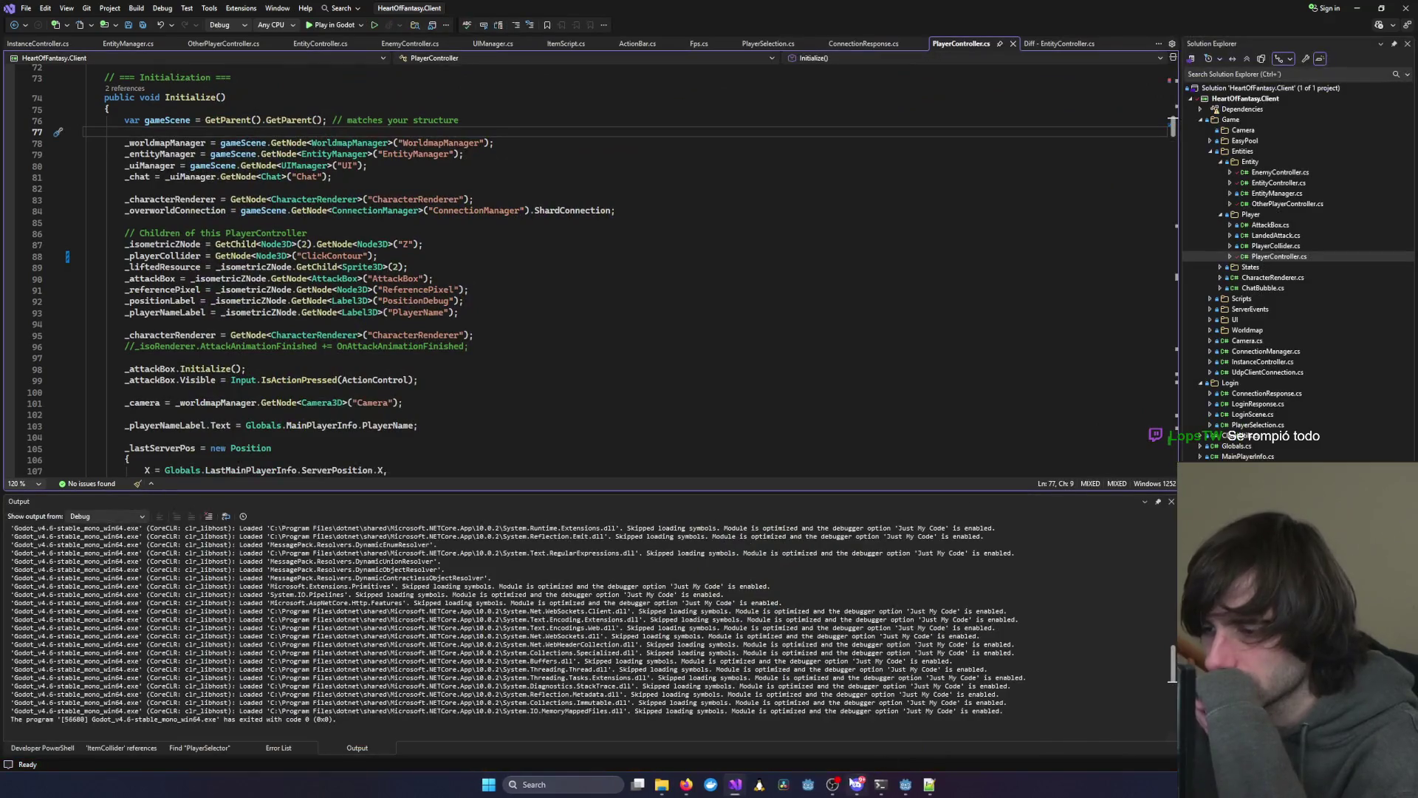
Run the project with F5, connect with the test login, and enter the world with the test character
{"action": "left_click", "coordinate": [905, 782]}
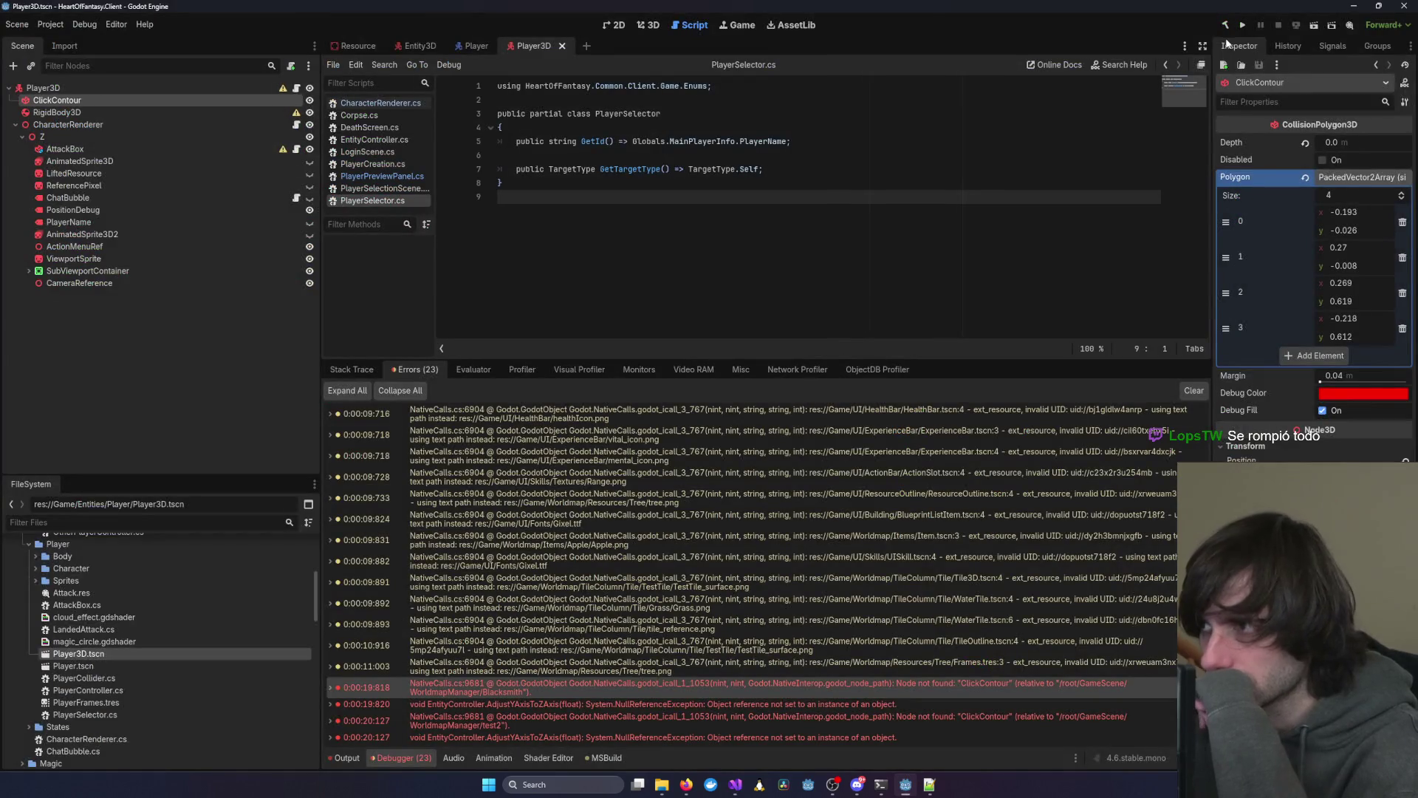
{"action": "key", "text": "F5"}
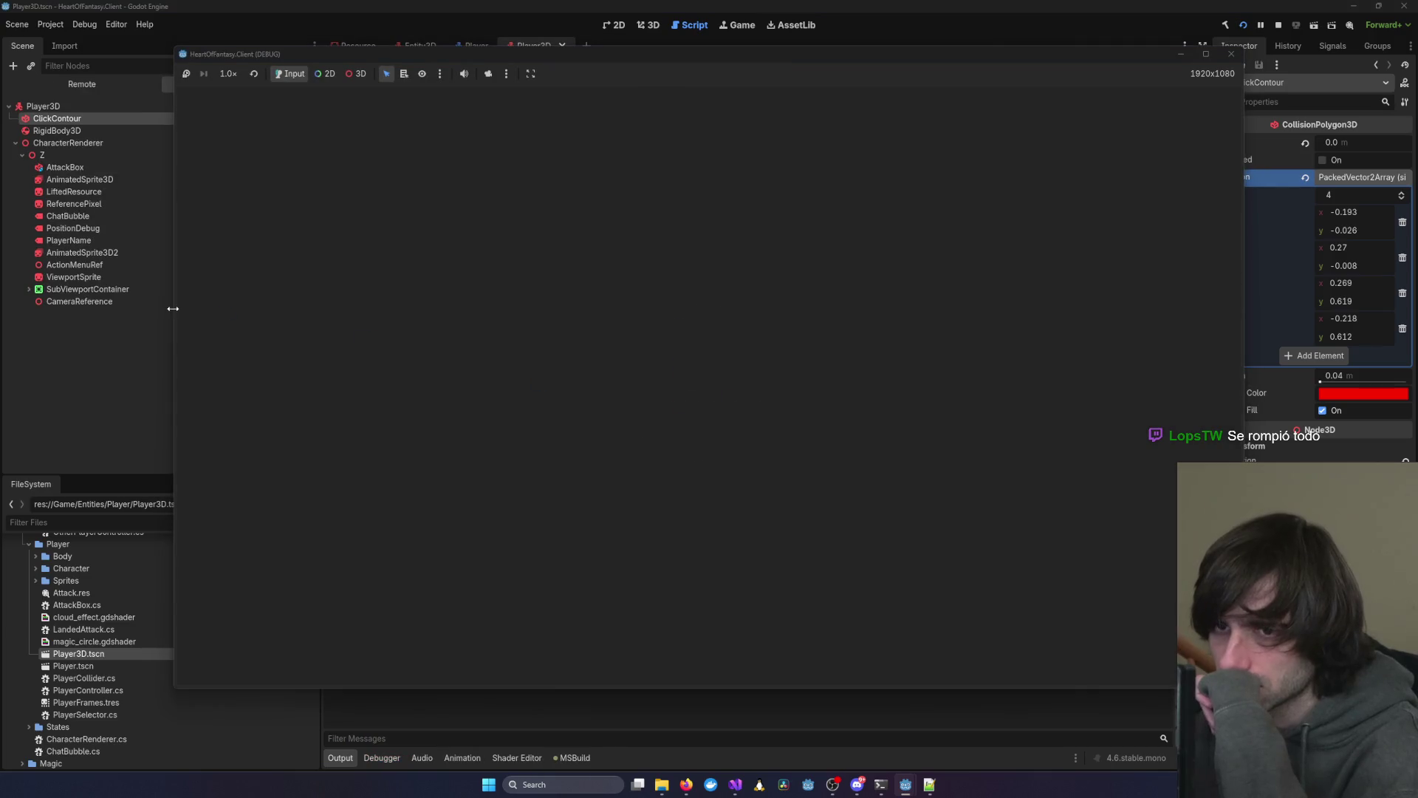
{"action": "left_click", "coordinate": [190, 318]}
{"action": "left_click", "coordinate": [471, 292]}
{"action": "left_click", "coordinate": [497, 498]}
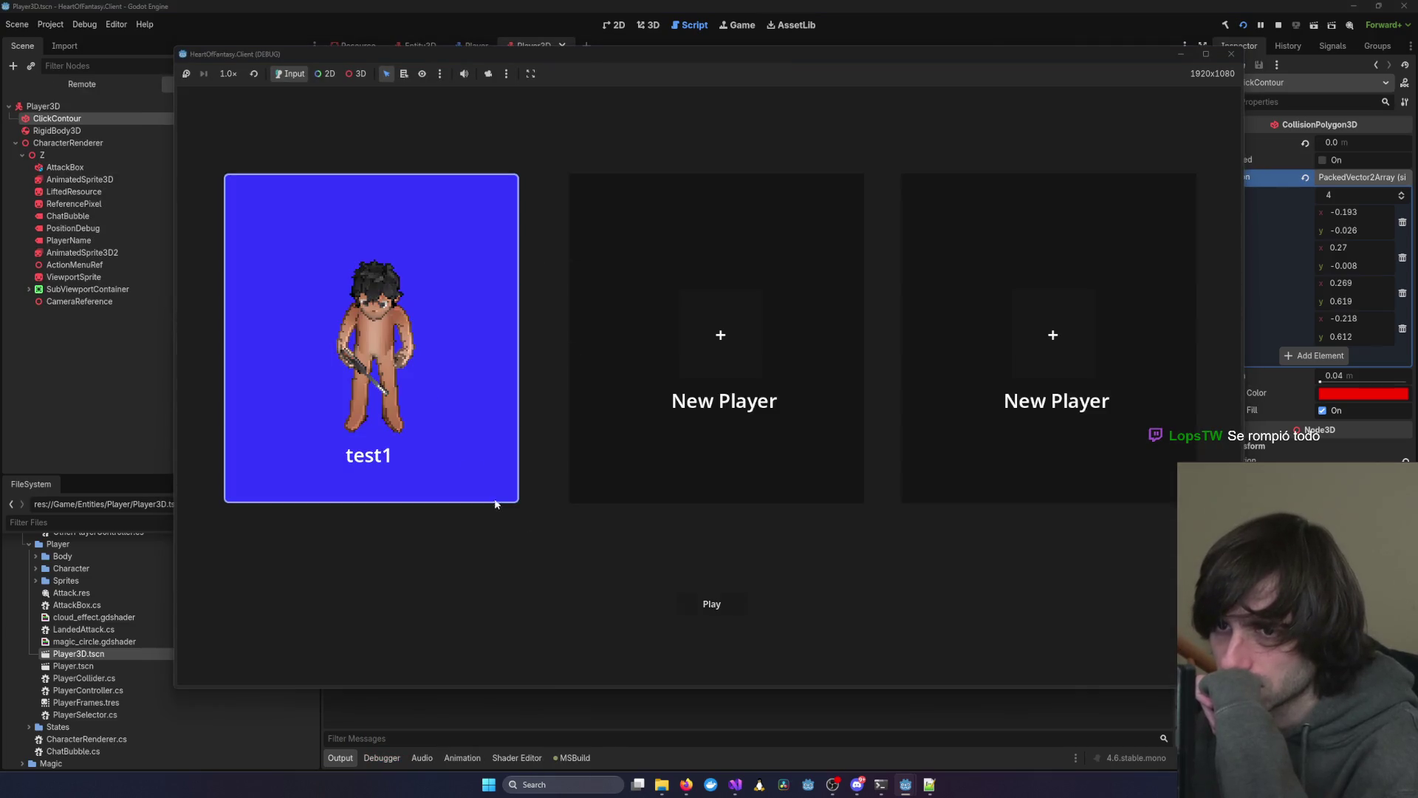
{"action": "left_click", "coordinate": [715, 608]}
{"action": "mouse_move", "coordinate": [628, 54]}
{"action": "left_mouse_down"}
{"action": "mouse_move", "coordinate": [1022, 124]}
{"action": "mouse_move", "coordinate": [862, 120]}
{"action": "left_mouse_up"}
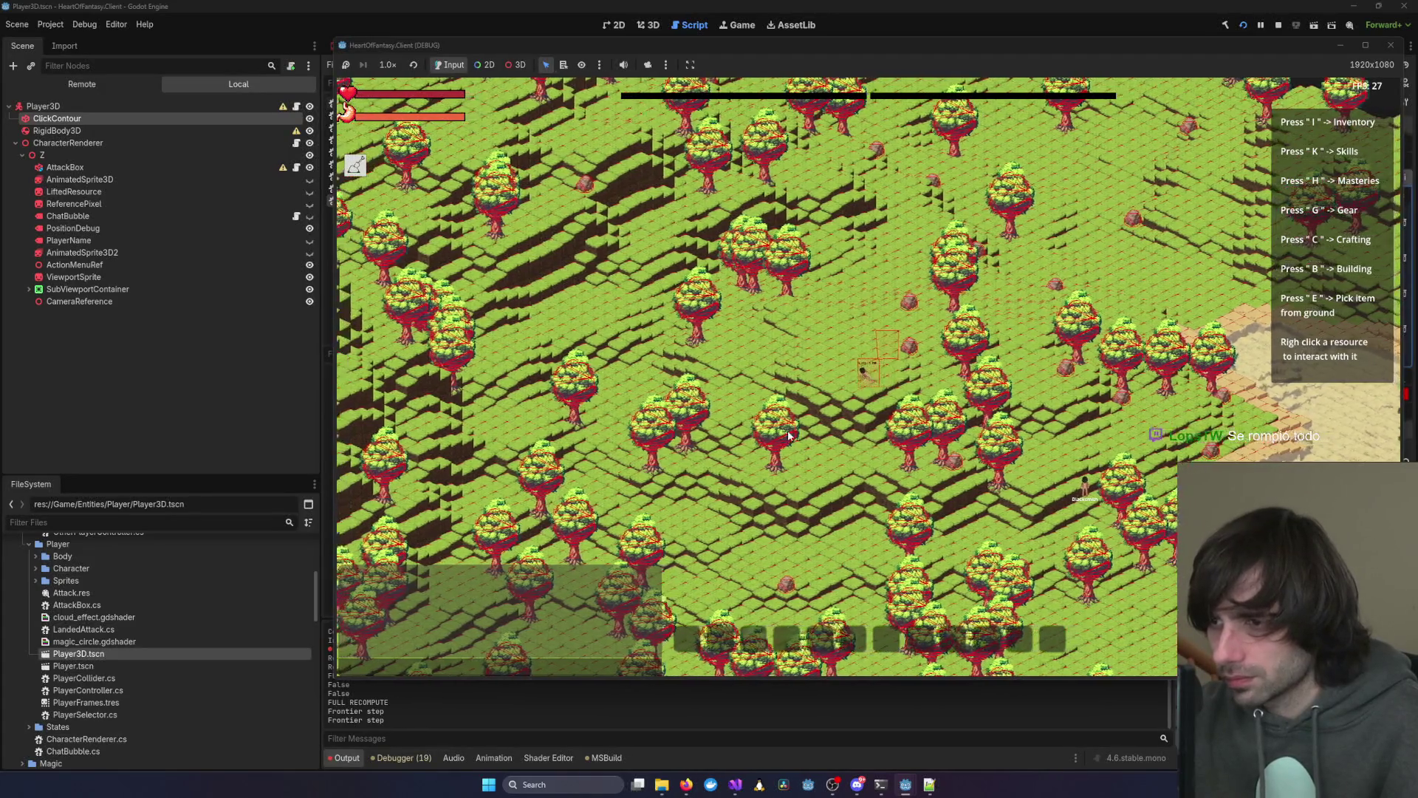
Review the runtime errors in the Debugger's Errors list and the Output log
{"action": "left_click", "coordinate": [405, 758]}
{"action": "scroll", "coordinate": [619, 623], "scroll_direction": "down", "scroll_amount": 3}
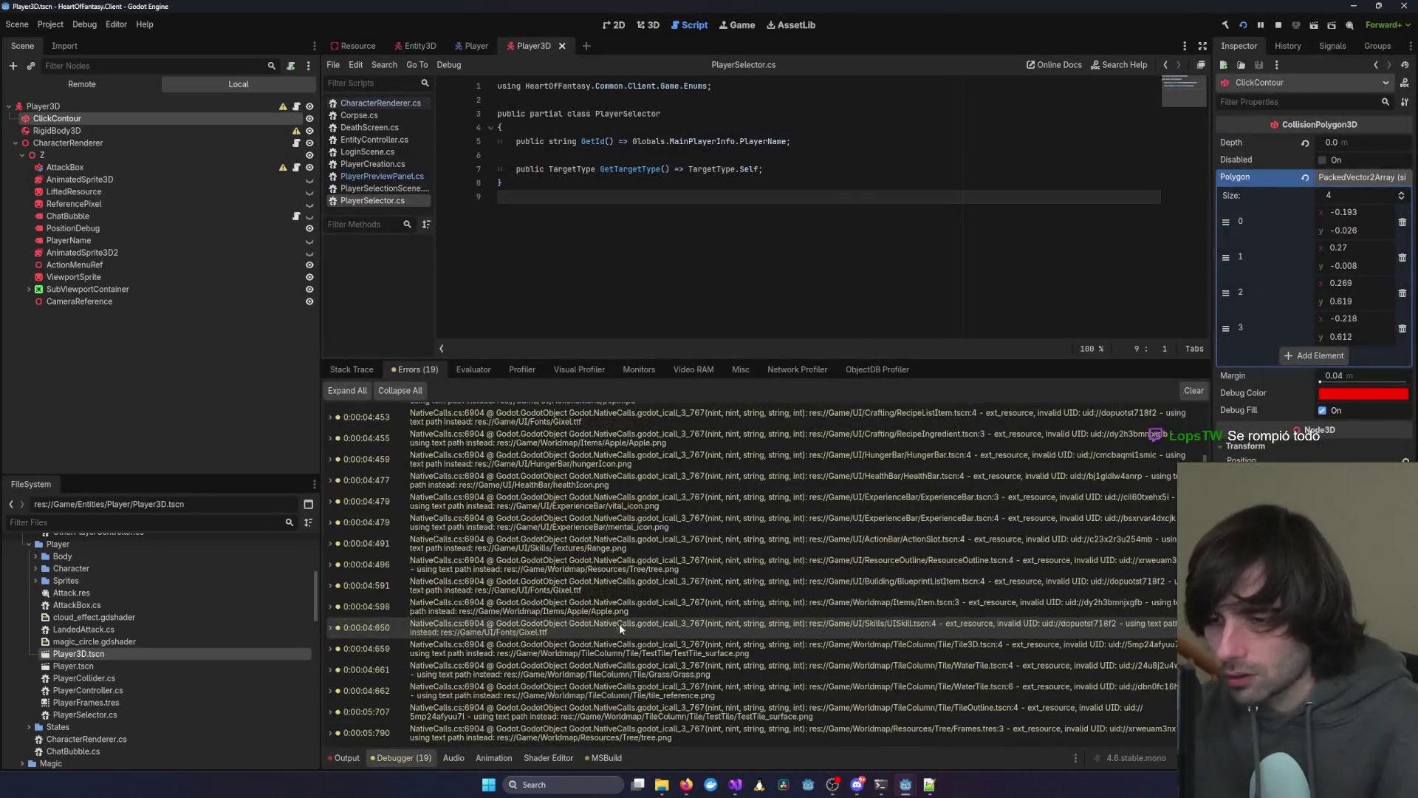
{"action": "left_click", "coordinate": [344, 758]}
{"action": "scroll", "coordinate": [690, 676], "scroll_direction": "up", "scroll_amount": 5}
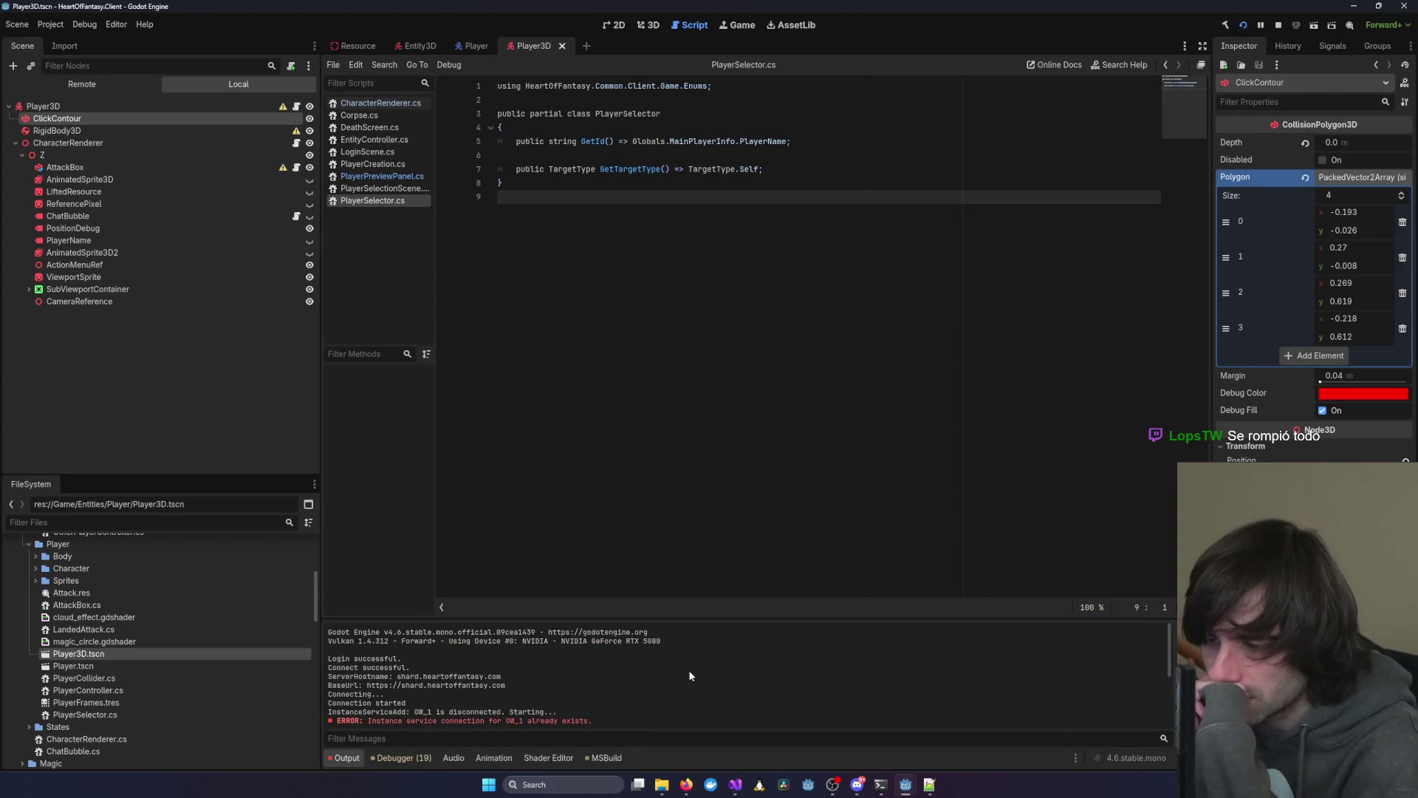
{"action": "scroll", "coordinate": [664, 687], "scroll_direction": "down", "scroll_amount": 10}
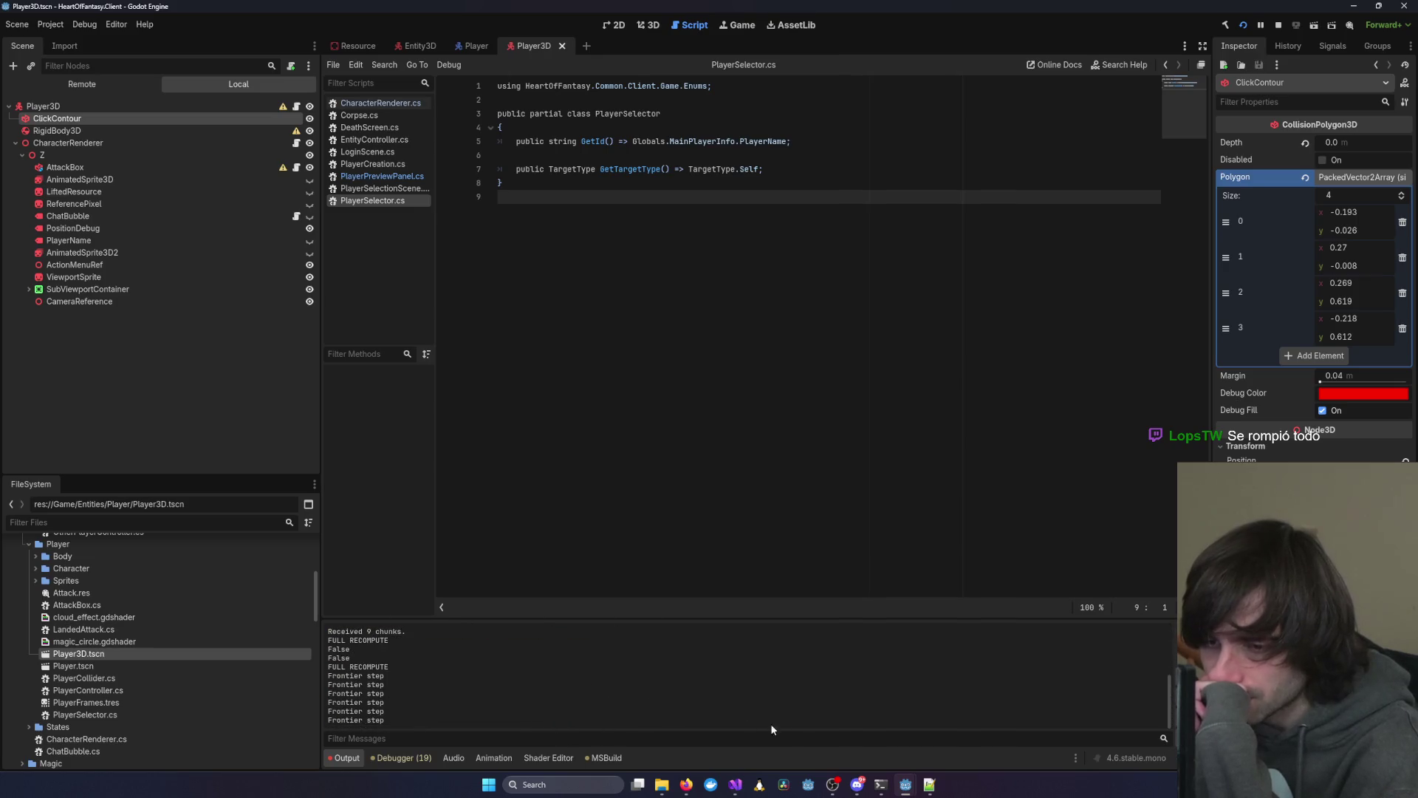
Bring the running game window back up, then close it to stop debugging
{"action": "mouse_move", "coordinate": [905, 785]}
{"action": "left_click", "coordinate": [964, 721]}
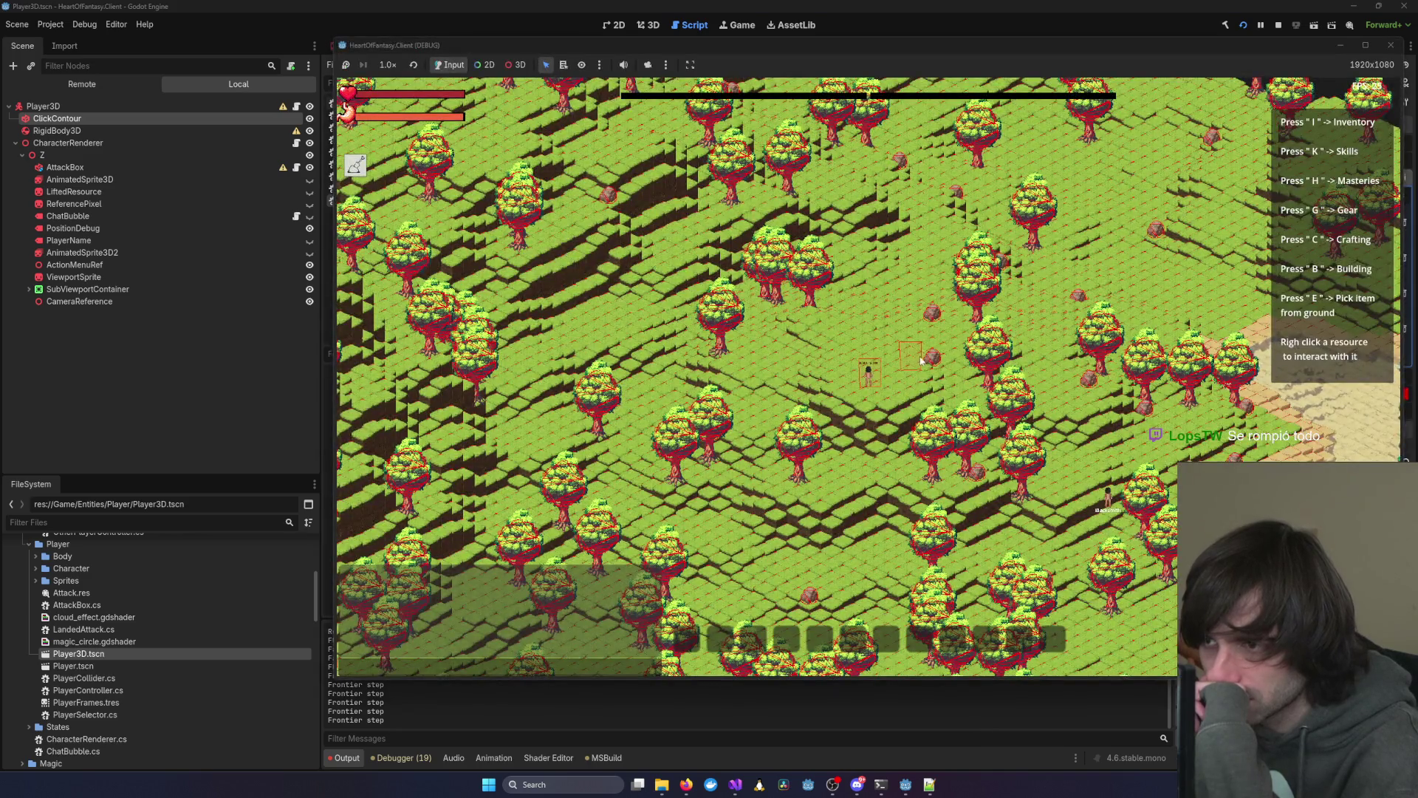
{"action": "scroll", "coordinate": [917, 367], "scroll_direction": "up", "scroll_amount": 3}
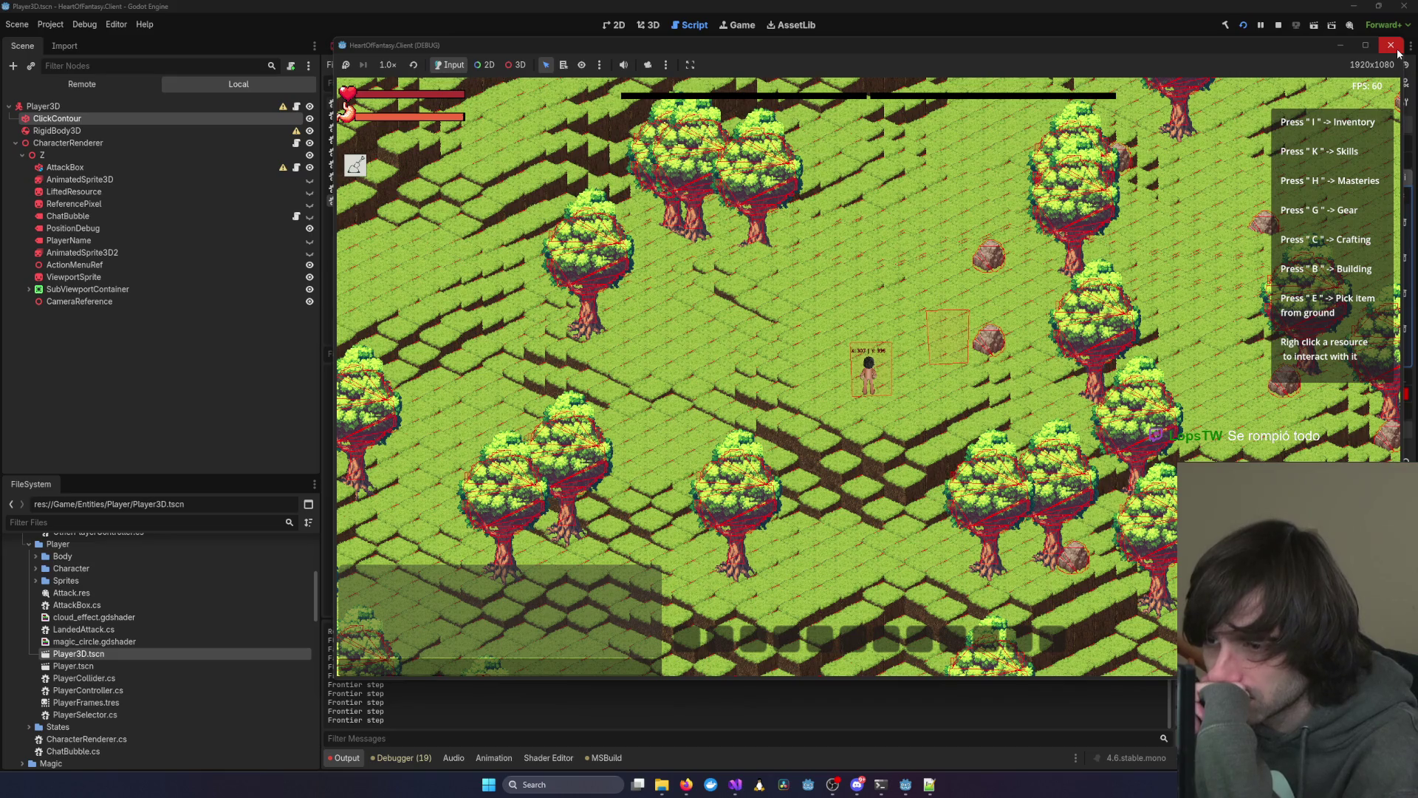
{"action": "left_click", "coordinate": [1391, 45]}
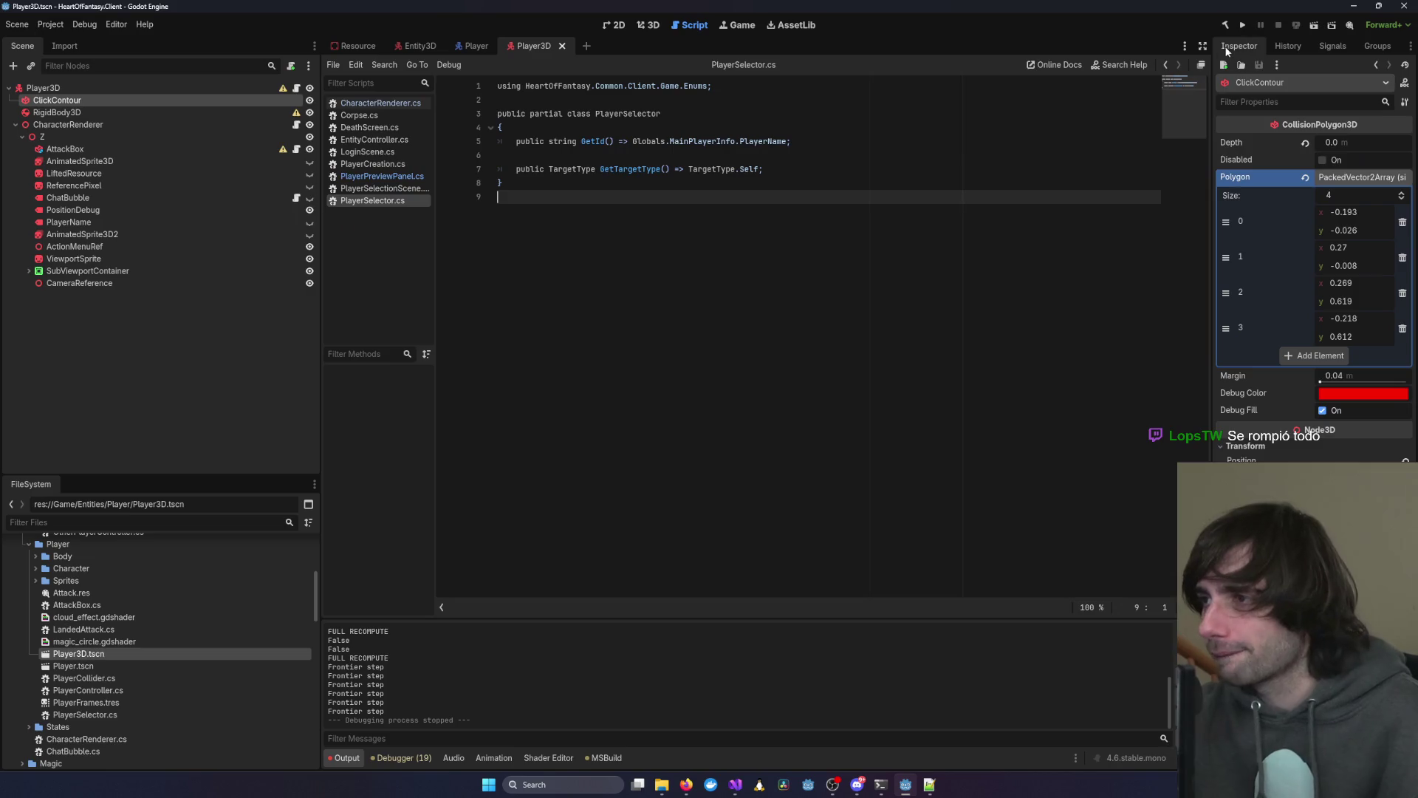
Review PlayerController.cs lines 98, 86, 92 and 20, then minimize the client solution window
{"action": "left_click", "coordinate": [907, 782]}
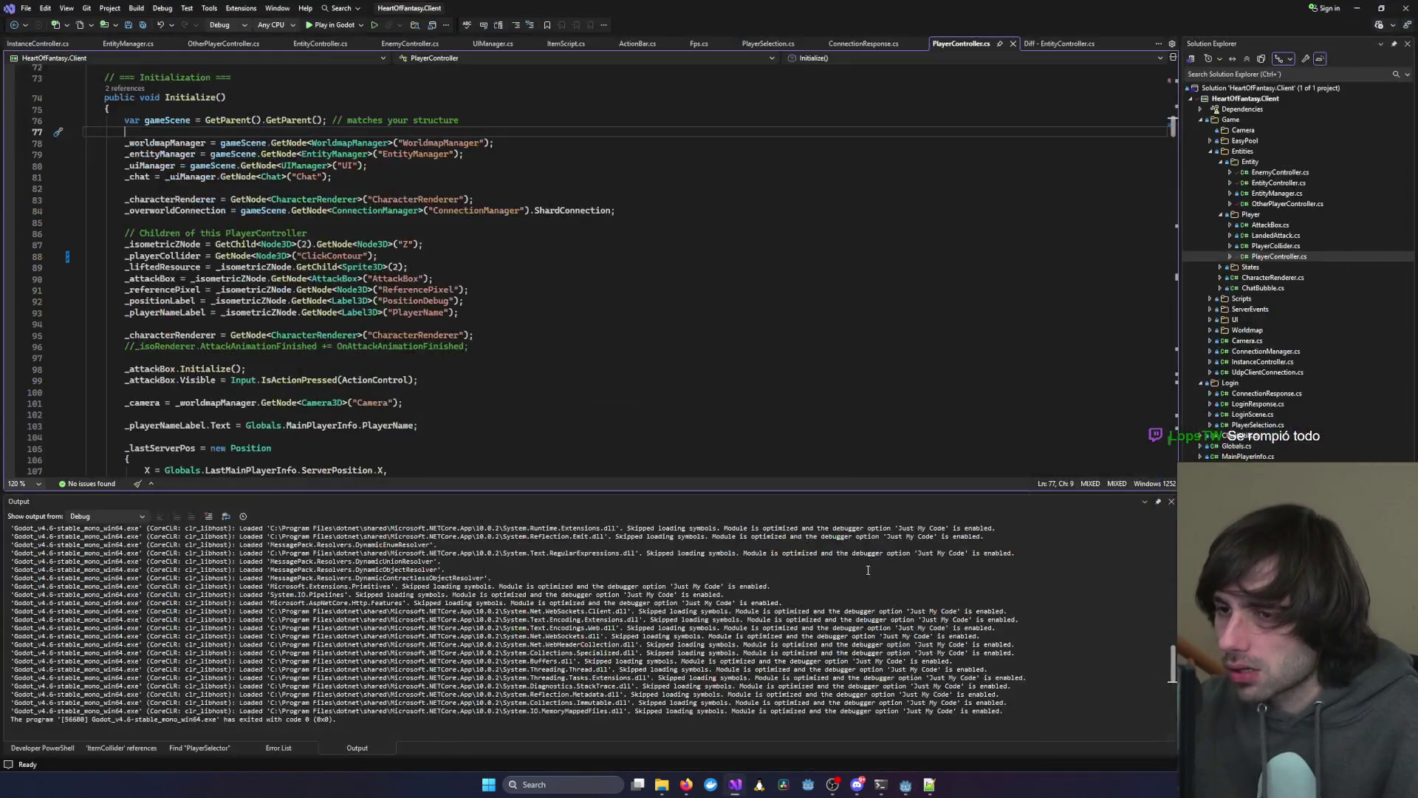
{"action": "left_click", "coordinate": [808, 371]}
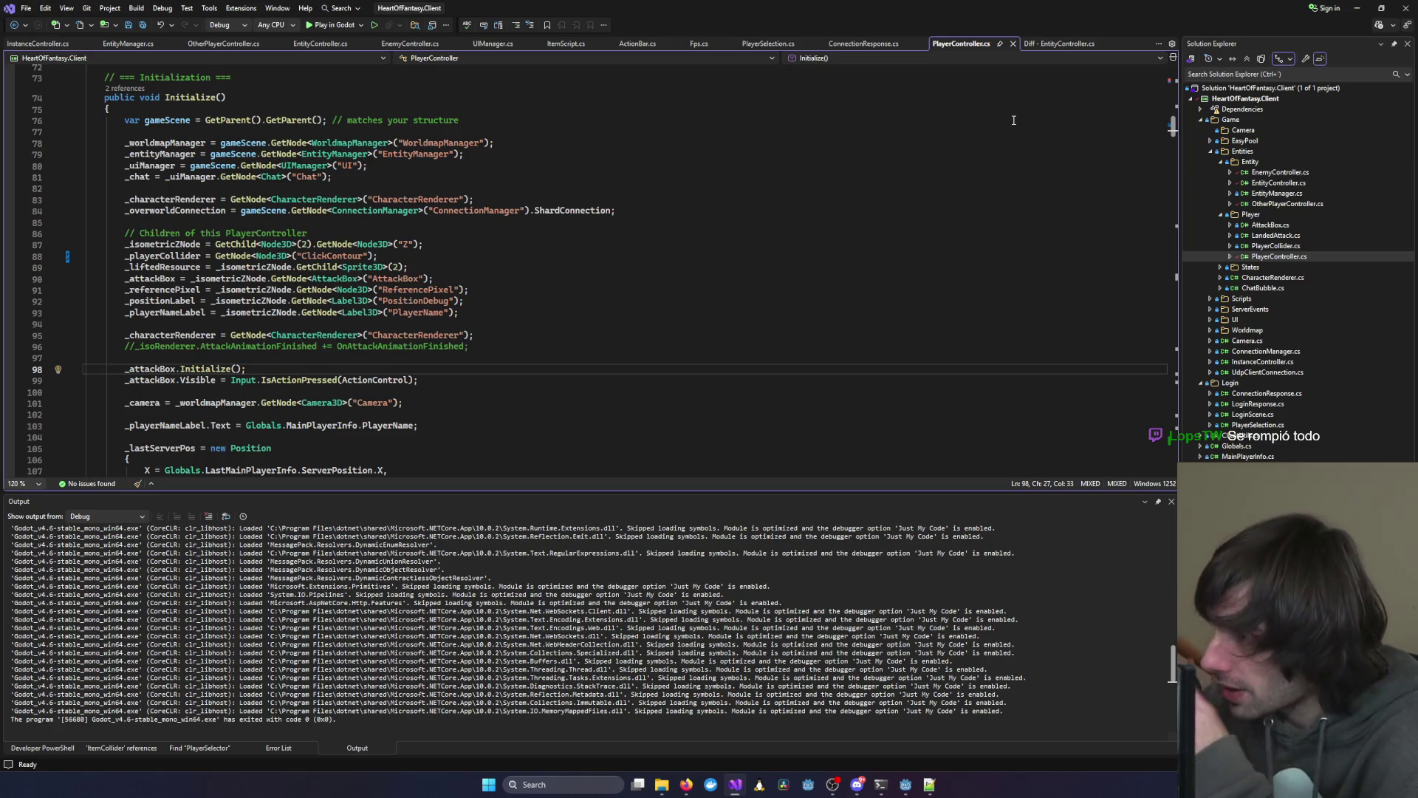
{"action": "key", "text": "alt+Tab"}
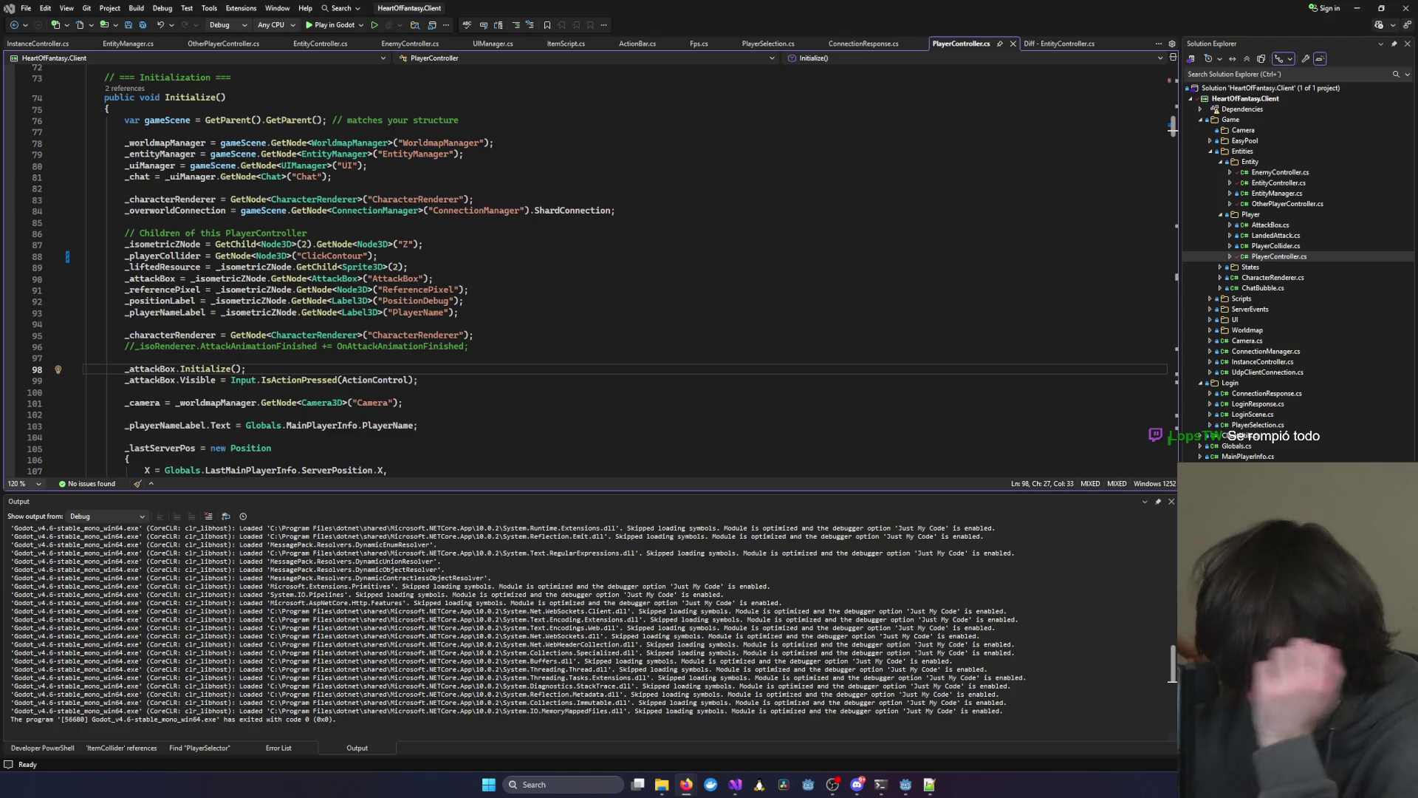
{"action": "left_click", "coordinate": [950, 230]}
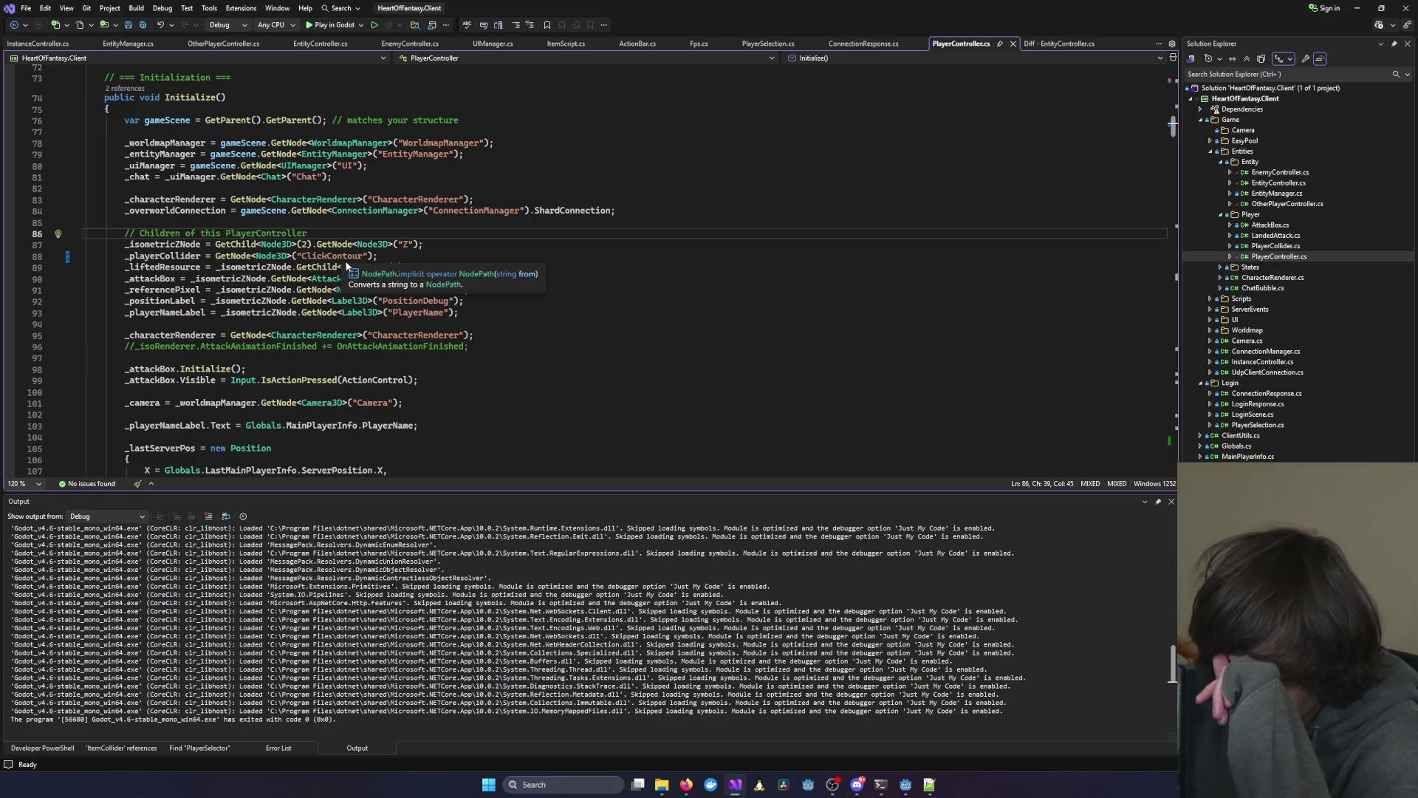
{"action": "left_click", "coordinate": [854, 305]}
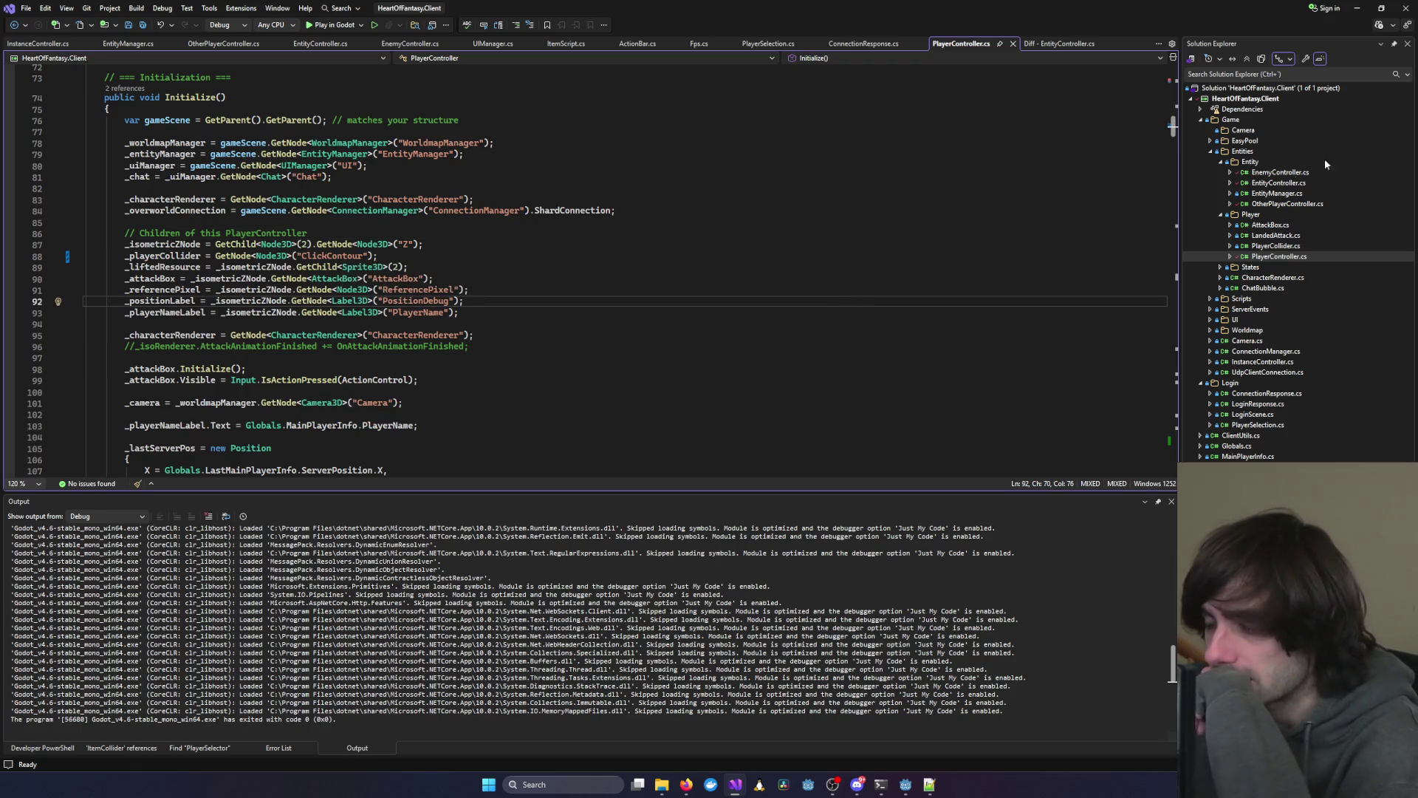
{"action": "scroll", "coordinate": [303, 339], "scroll_direction": "up", "scroll_amount": 8}
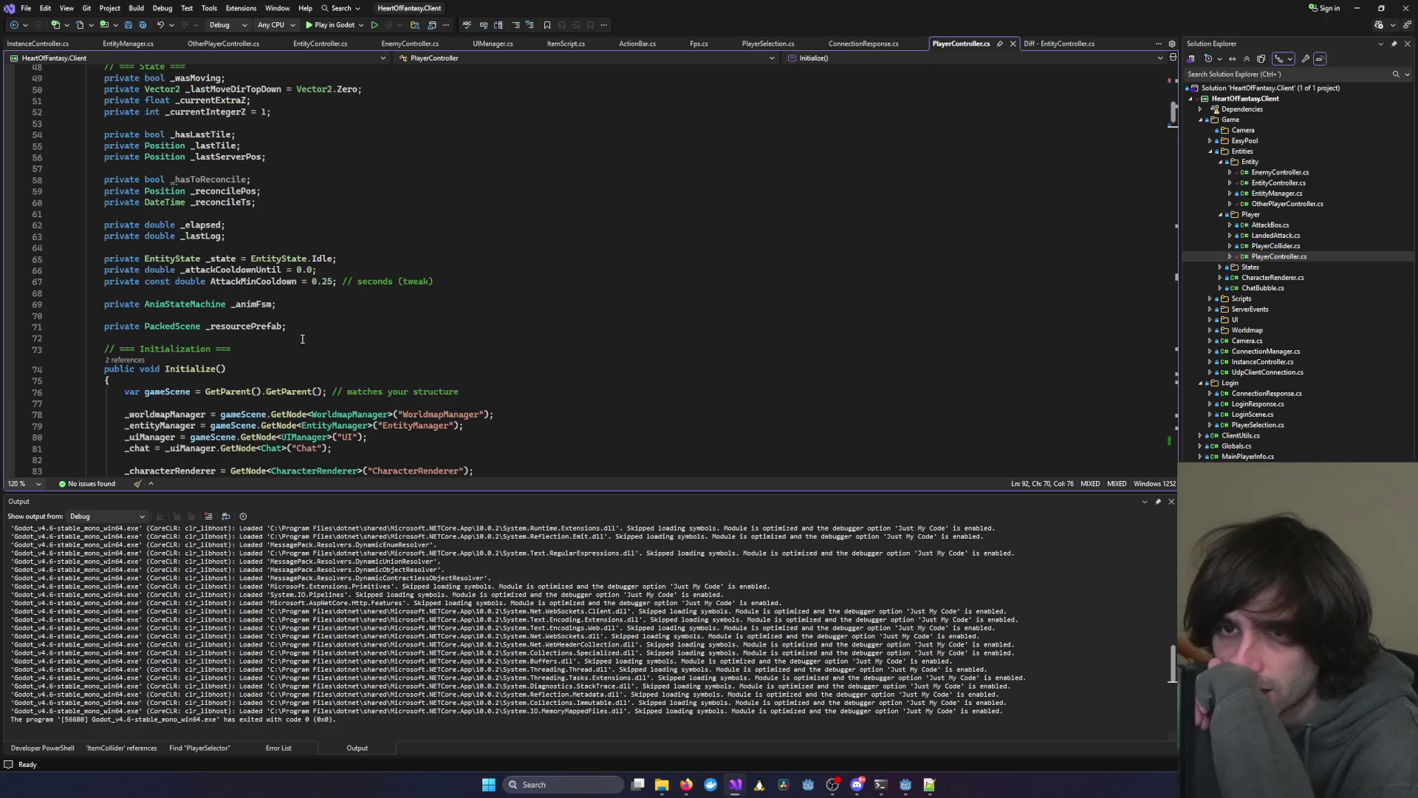
{"action": "scroll", "coordinate": [302, 339], "scroll_direction": "up", "scroll_amount": 14}
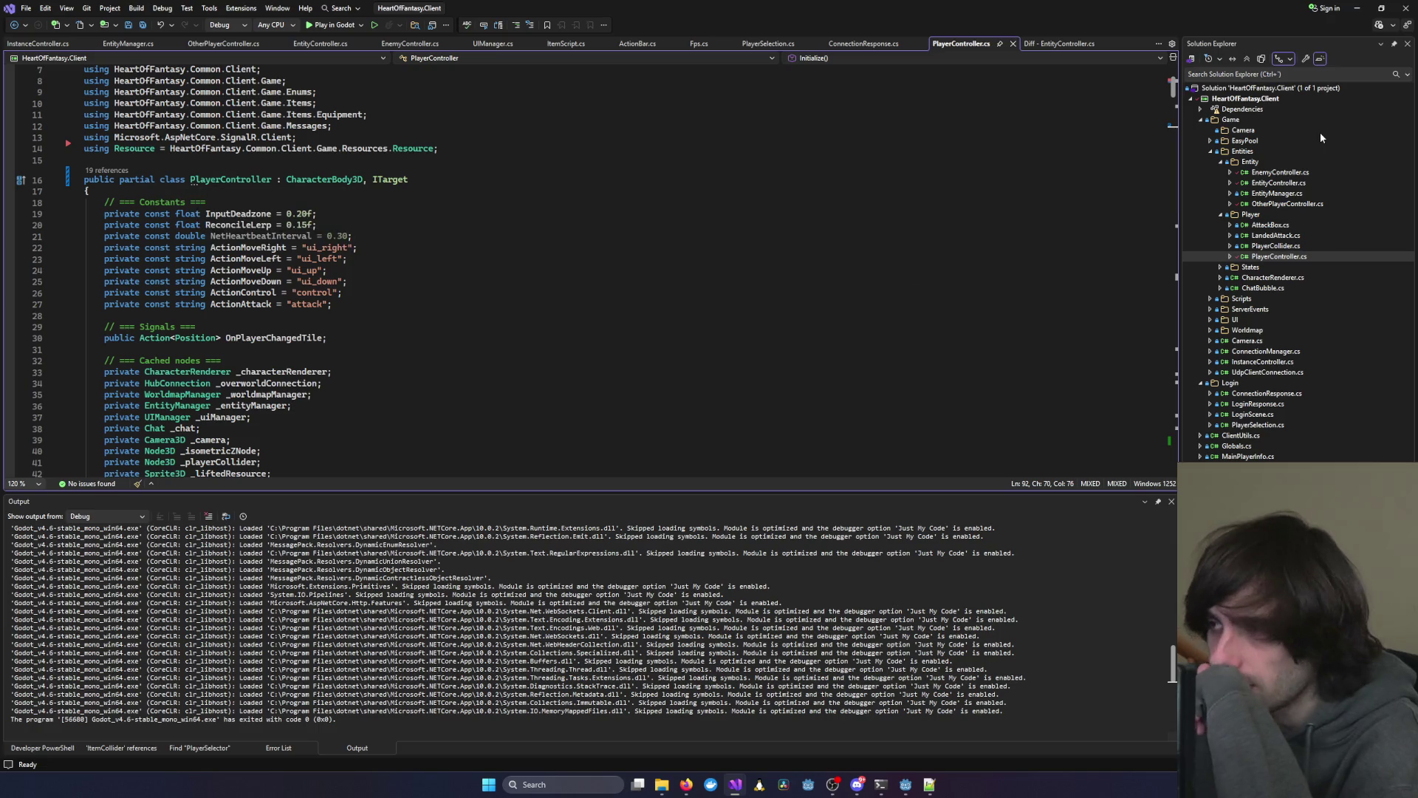
{"action": "left_click", "coordinate": [517, 225]}
{"action": "left_click", "coordinate": [1356, 13]}
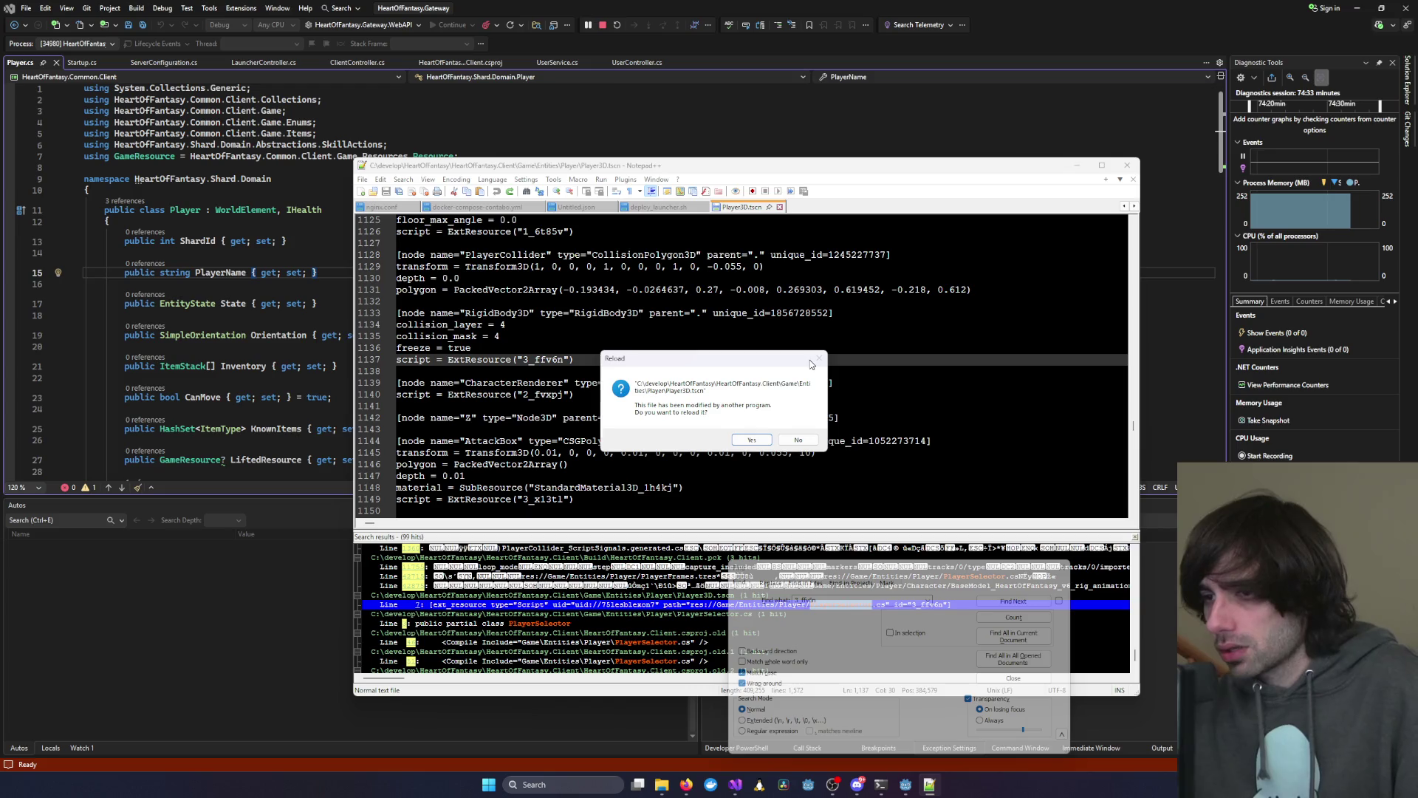
Reload Player3D.tscn in Notepad++, hide Notepad++ and its Find dialog, and go to Player.cs line 18
{"action": "left_click", "coordinate": [752, 440]}
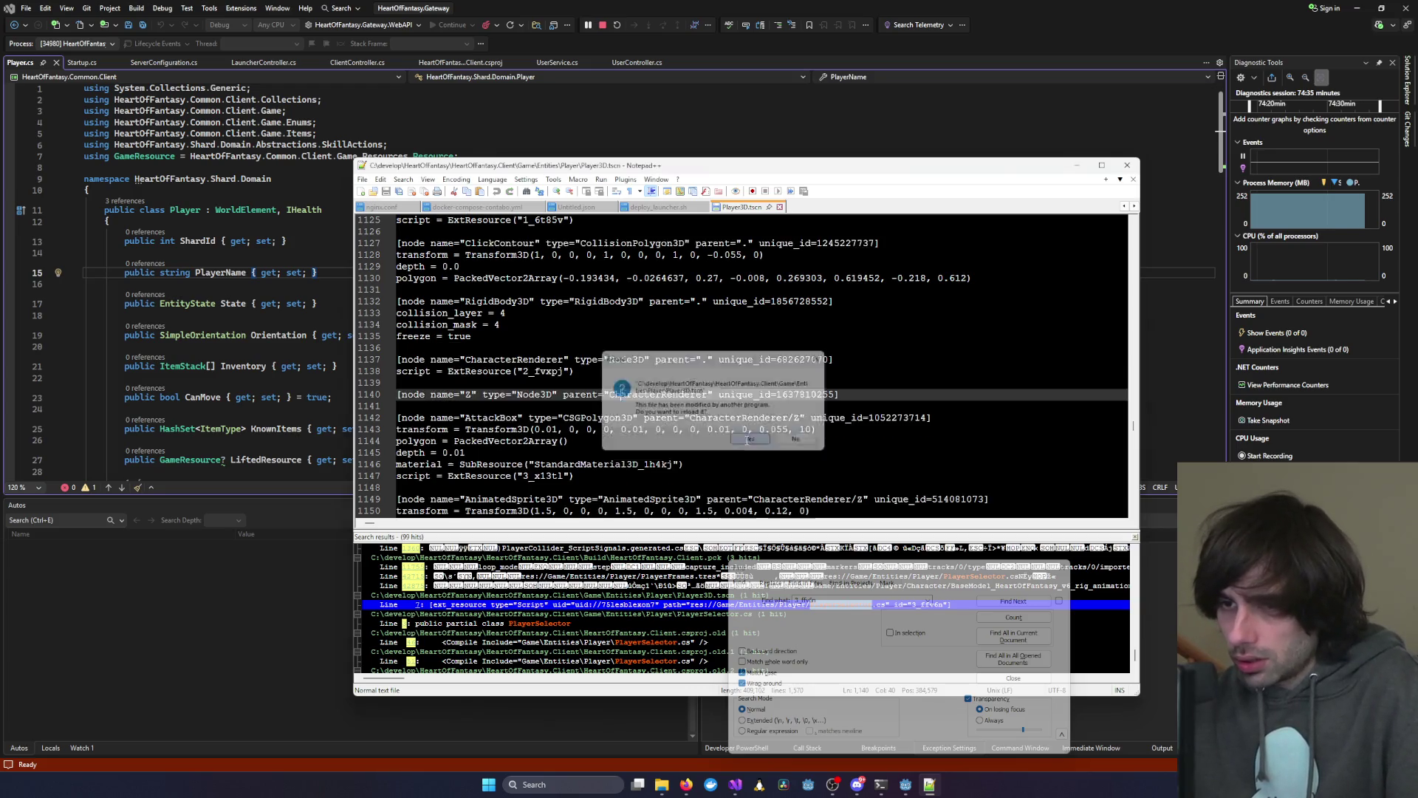
{"action": "left_click", "coordinate": [1076, 164]}
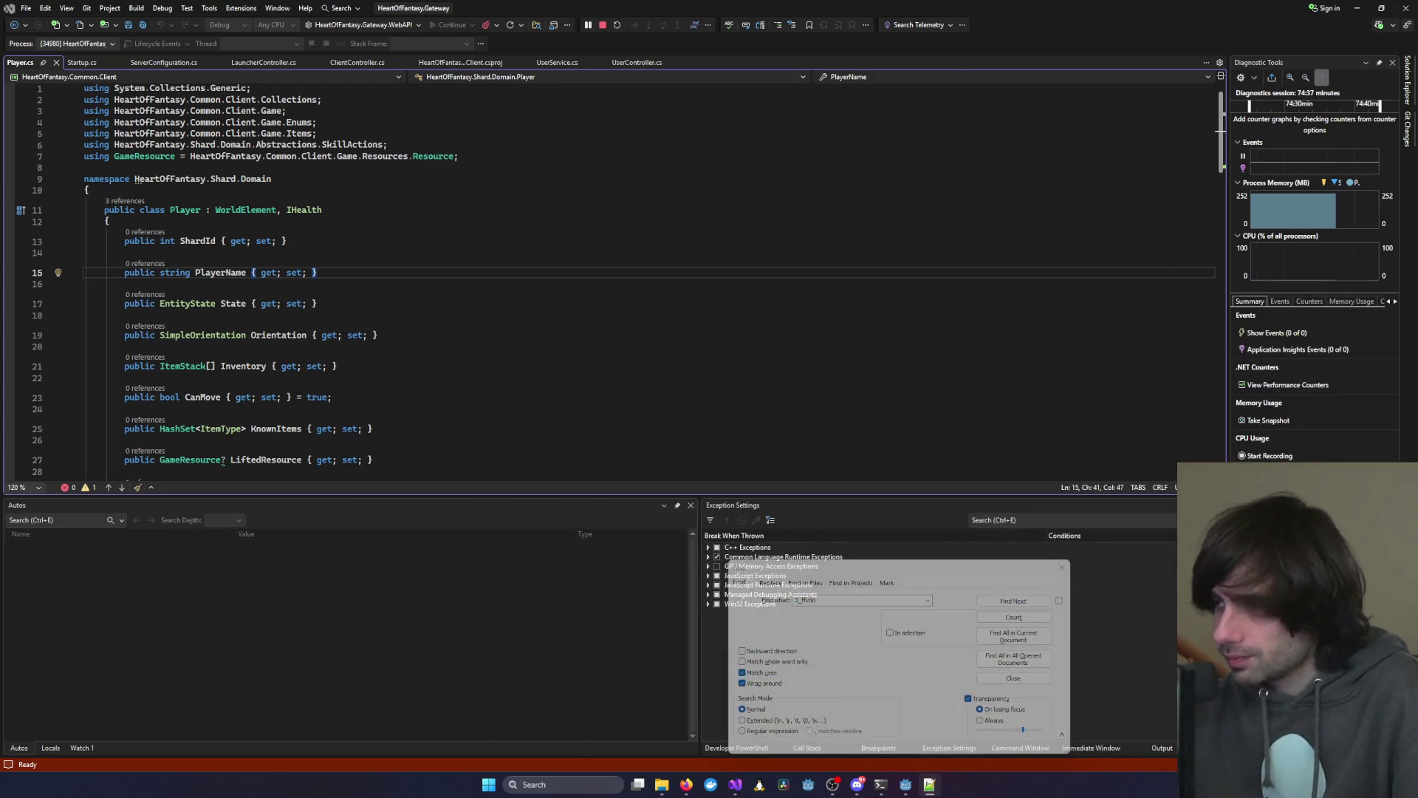
{"action": "left_click", "coordinate": [1061, 567]}
{"action": "left_click", "coordinate": [1015, 315]}
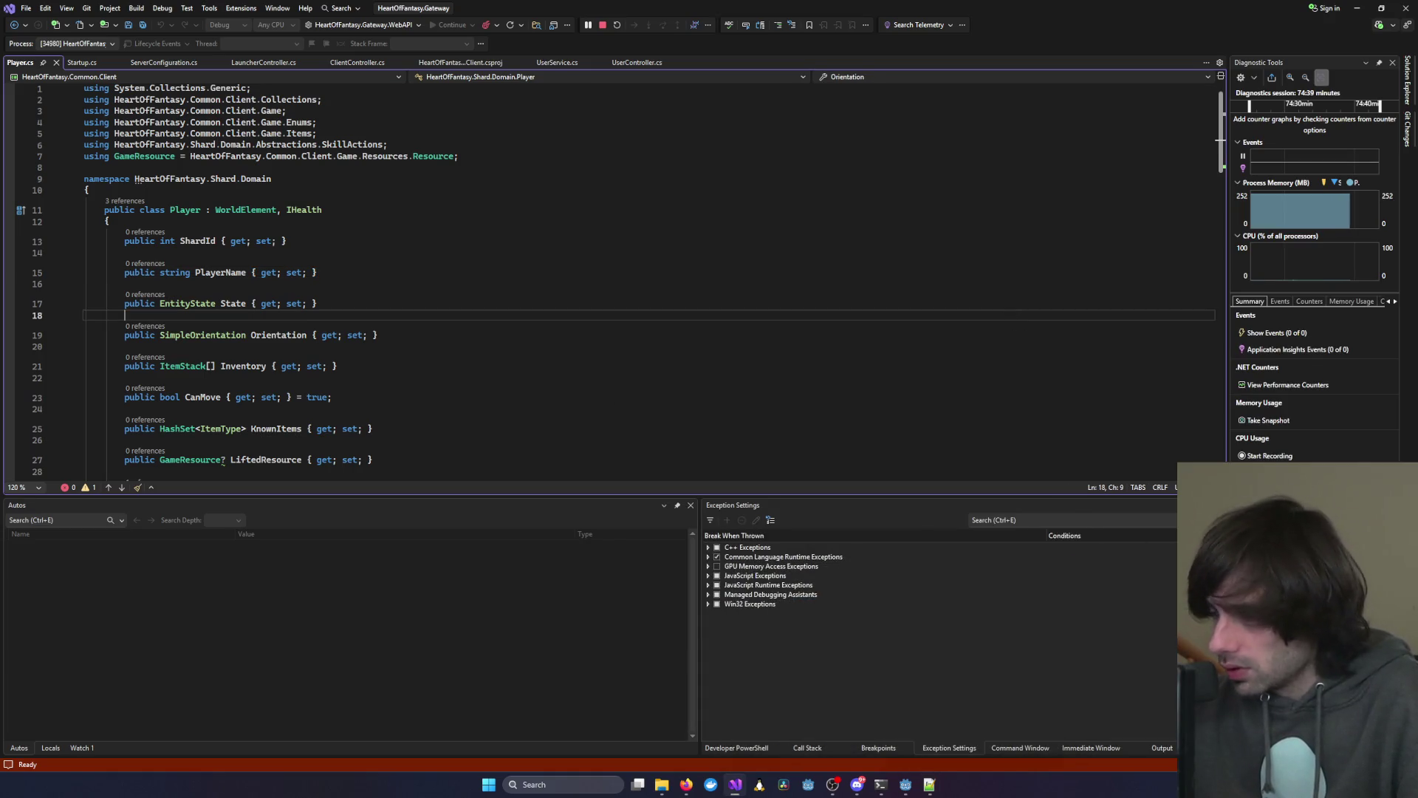